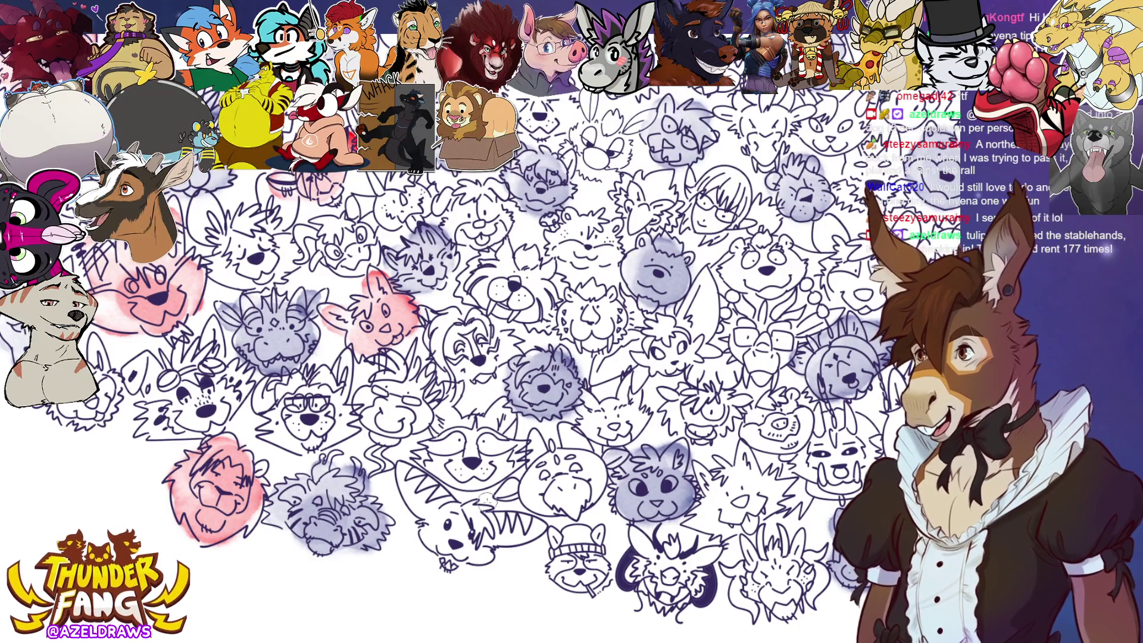
Tint a face with a pink watercolour wash, then bring other heads into view.
mouse_move(446, 455)
left_mouse_down()
mouse_move(445, 418)
mouse_move(459, 429)
mouse_move(502, 420)
mouse_move(470, 458)
mouse_move(434, 446)
mouse_move(471, 470)
mouse_move(497, 455)
left_mouse_up()
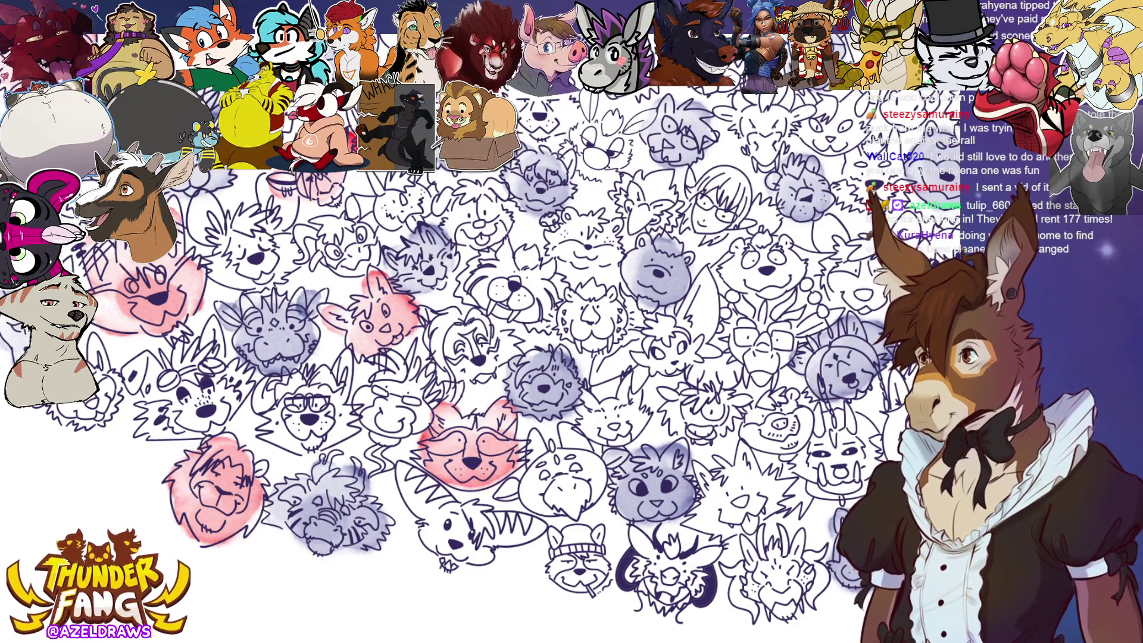
mouse_move(571, 476)
left_mouse_down()
mouse_move(345, 394)
mouse_move(363, 368)
mouse_move(393, 369)
mouse_move(404, 411)
mouse_move(316, 424)
left_mouse_up()
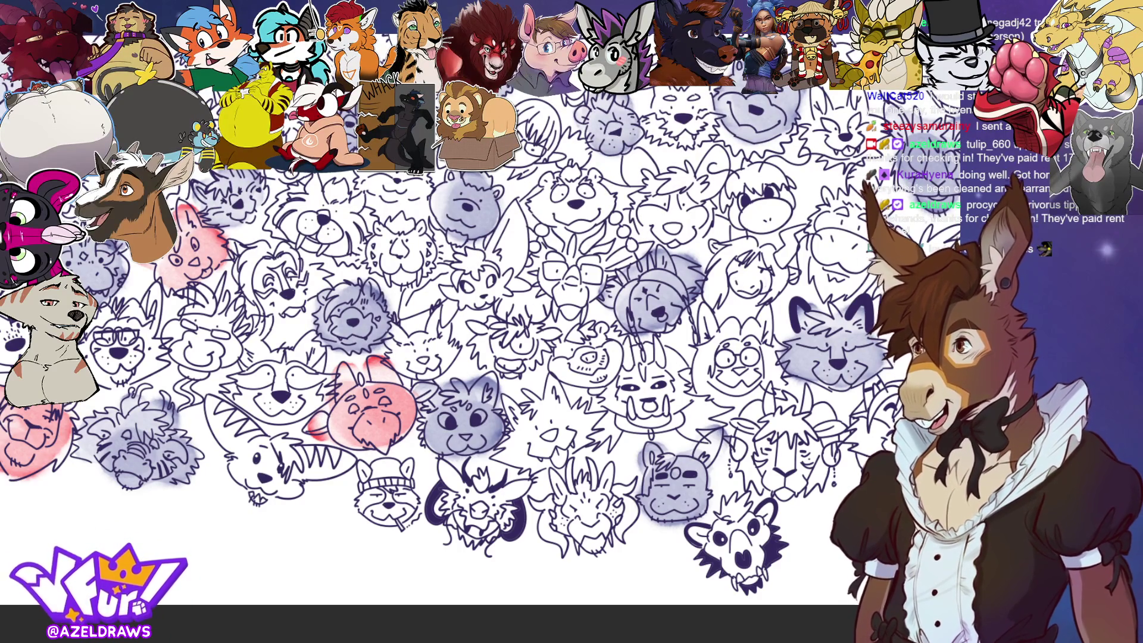
scroll(481, 323, "down", 2)
scroll(480, 324, "up", 2)
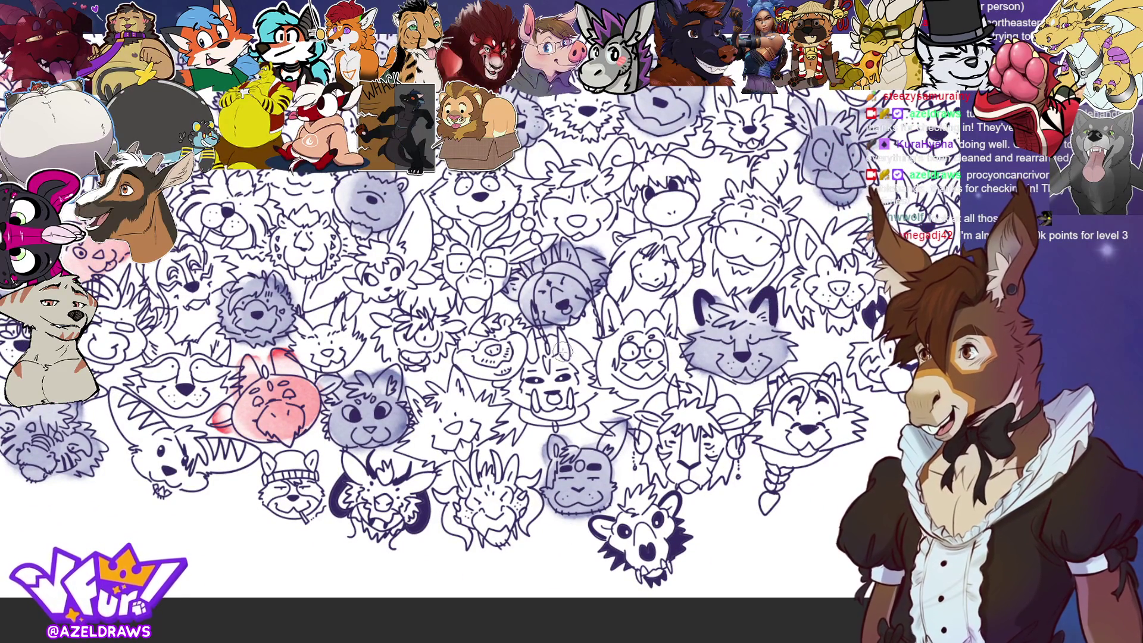
Wash the tusked central face red-pink and tint two more faces pink, one on the right.
mouse_move(561, 353)
left_mouse_down()
mouse_move(544, 345)
mouse_move(533, 390)
mouse_move(554, 400)
mouse_move(568, 358)
mouse_move(601, 417)
mouse_move(522, 407)
mouse_move(534, 377)
left_mouse_up()
scroll(481, 357, "up", 5)
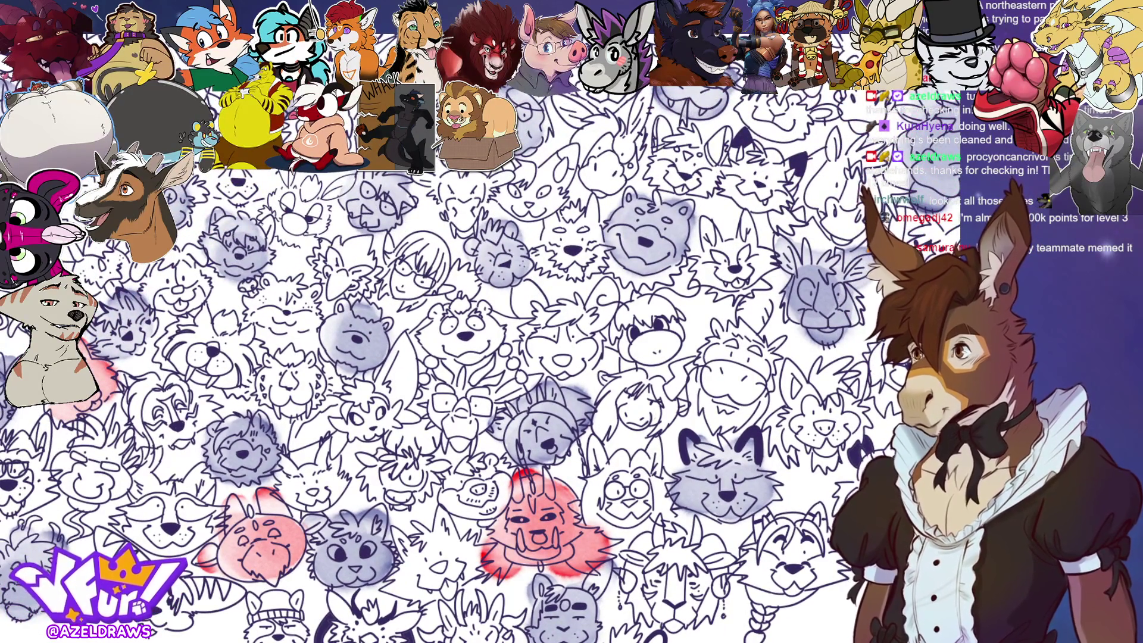
scroll(480, 338, "up", 1)
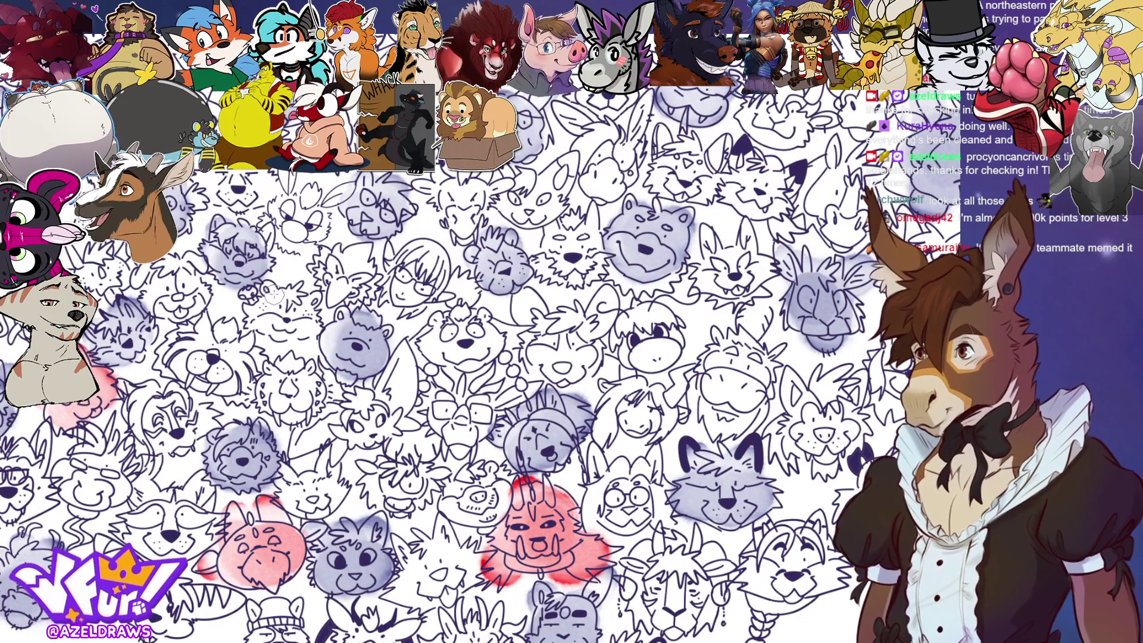
mouse_move(273, 295)
left_mouse_down()
mouse_move(253, 322)
mouse_move(285, 334)
mouse_move(290, 304)
left_mouse_up()
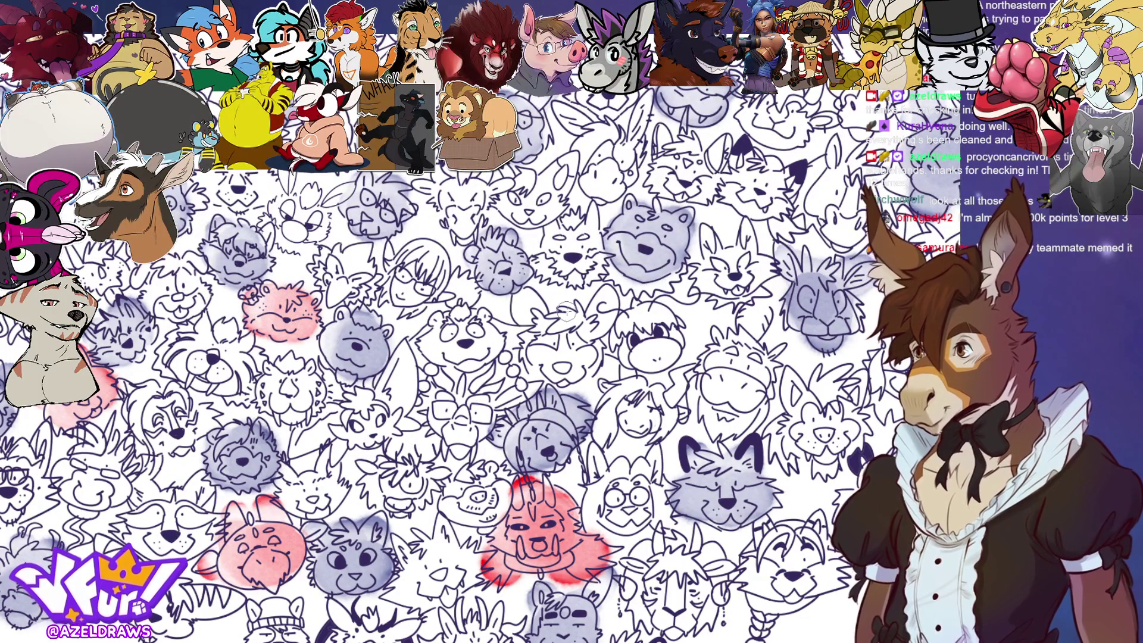
mouse_move(526, 301)
left_mouse_down()
mouse_move(554, 339)
mouse_move(602, 313)
mouse_move(554, 360)
mouse_move(634, 337)
left_mouse_up()
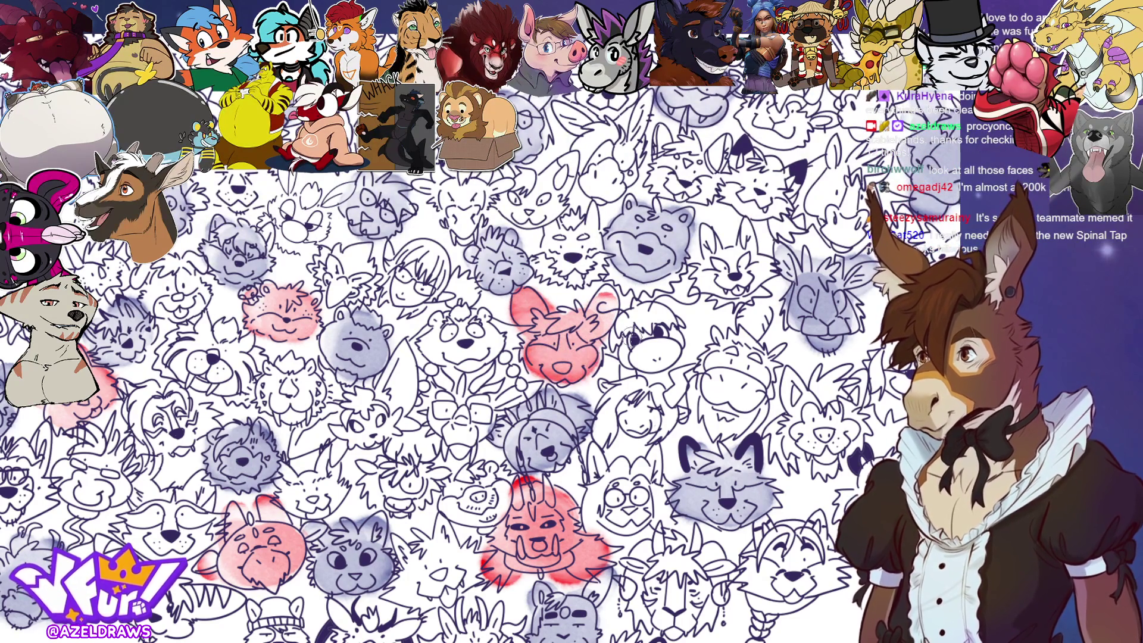
scroll(736, 184, "up", 5)
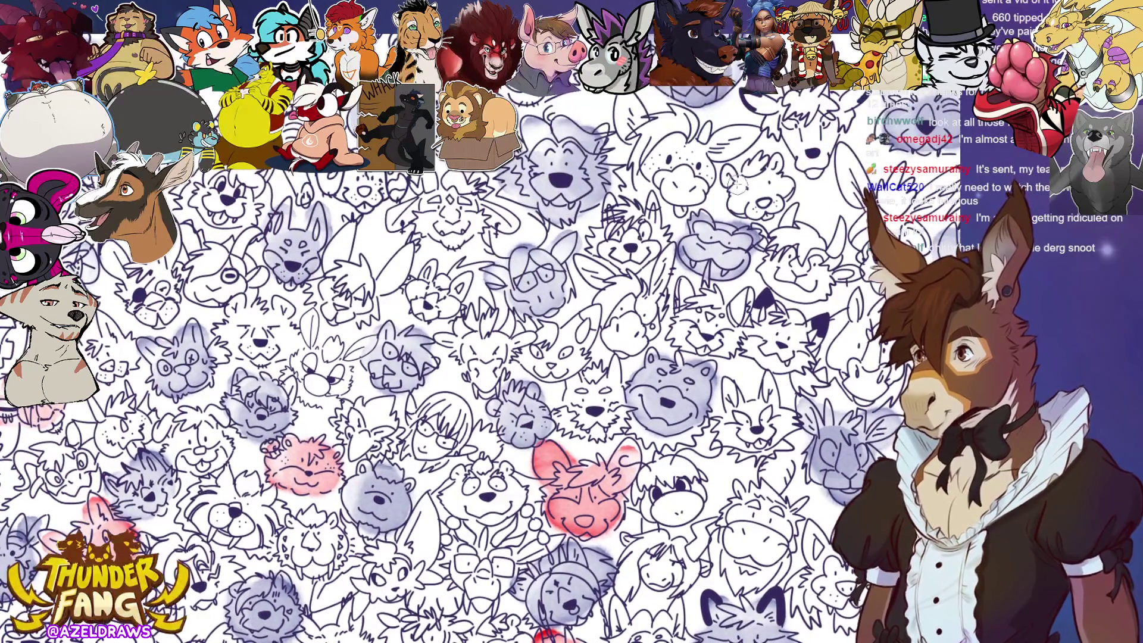
Wash two more faces pink, ink a braid below the red face, and redden the fox's cheeks and muzzle.
mouse_move(430, 292)
left_mouse_down()
mouse_move(418, 289)
mouse_move(424, 298)
mouse_move(441, 280)
mouse_move(470, 285)
mouse_move(451, 300)
left_mouse_up()
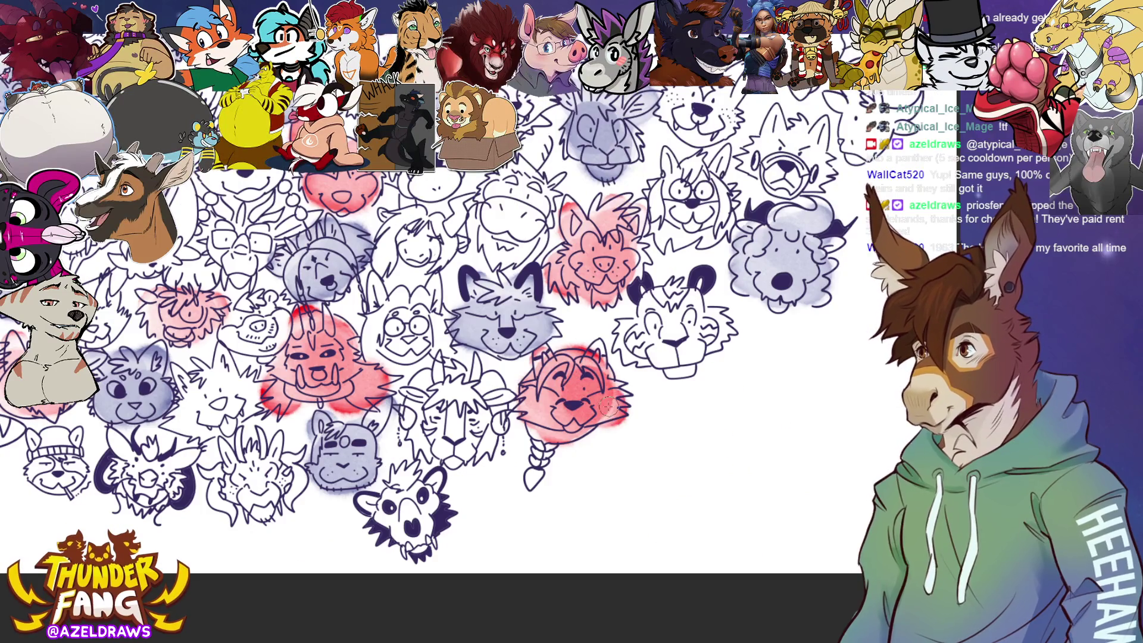
left_click_drag(544, 449, 530, 476)
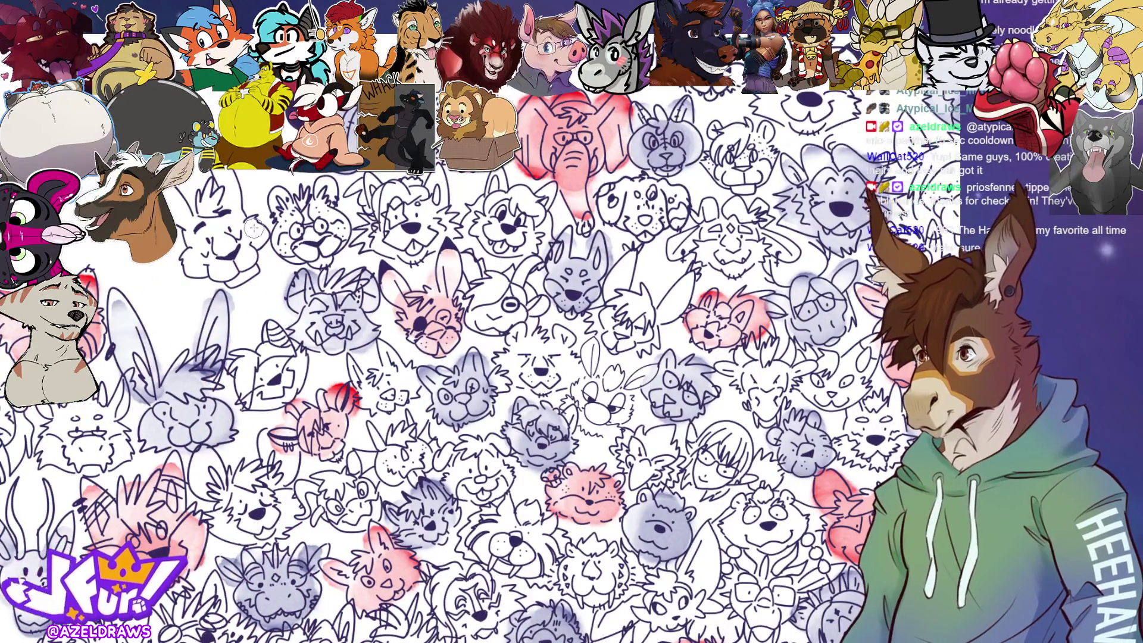
mouse_move(253, 228)
left_mouse_down()
mouse_move(212, 235)
mouse_move(197, 262)
mouse_move(241, 262)
mouse_move(223, 175)
mouse_move(196, 227)
mouse_move(176, 205)
left_mouse_up()
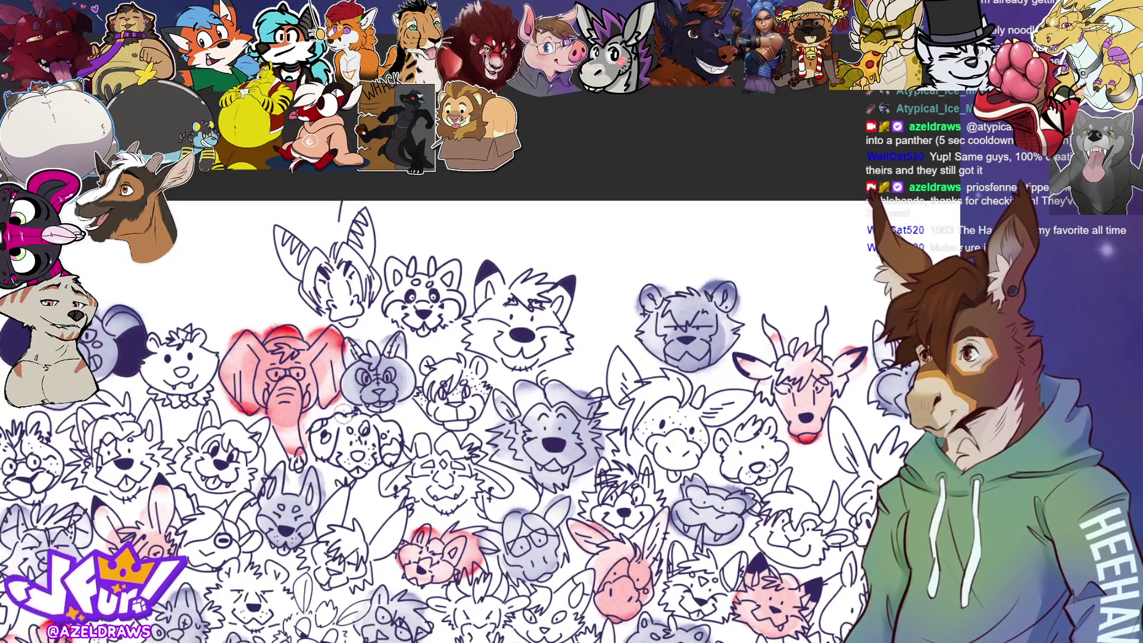
mouse_move(491, 323)
left_mouse_down()
mouse_move(503, 339)
mouse_move(551, 333)
mouse_move(494, 300)
mouse_move(485, 280)
mouse_move(524, 292)
mouse_move(543, 324)
left_mouse_up()
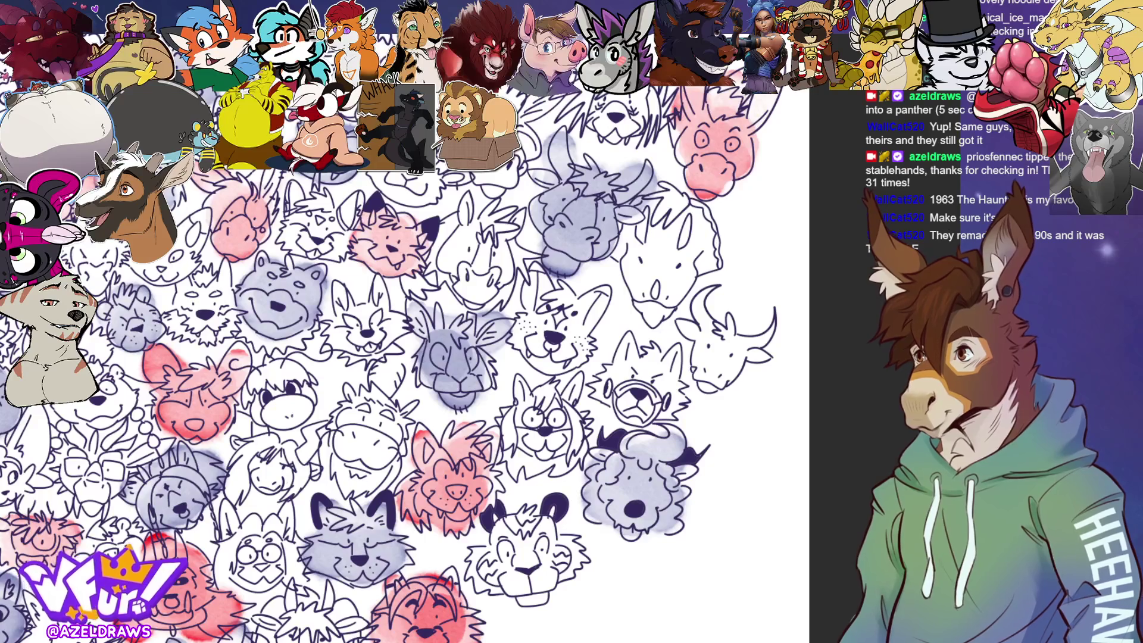
Paint a red watercolour wash over a head on the right side of the sheet.
mouse_move(626, 364)
left_mouse_down()
mouse_move(636, 402)
mouse_move(661, 396)
mouse_move(647, 366)
mouse_move(679, 375)
mouse_move(665, 403)
left_mouse_up()
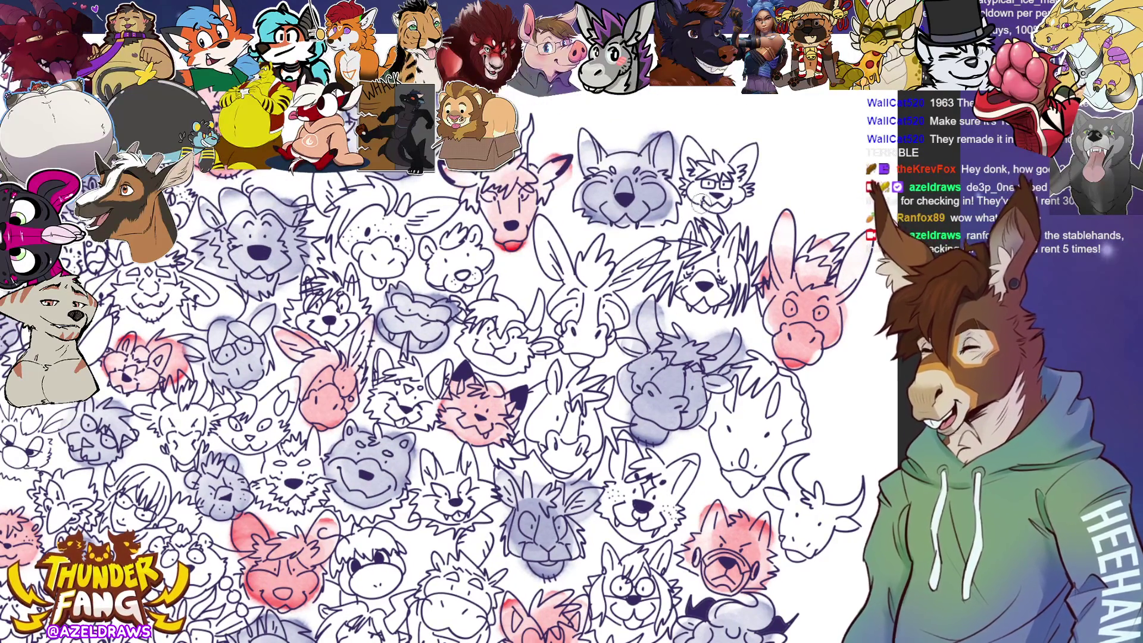
Brush light yellow washes over a centre-right face, the cat face and an upper-middle face.
mouse_move(571, 303)
left_mouse_down()
mouse_move(595, 322)
mouse_move(586, 345)
mouse_move(598, 255)
mouse_move(550, 271)
mouse_move(580, 289)
mouse_move(643, 262)
left_mouse_up()
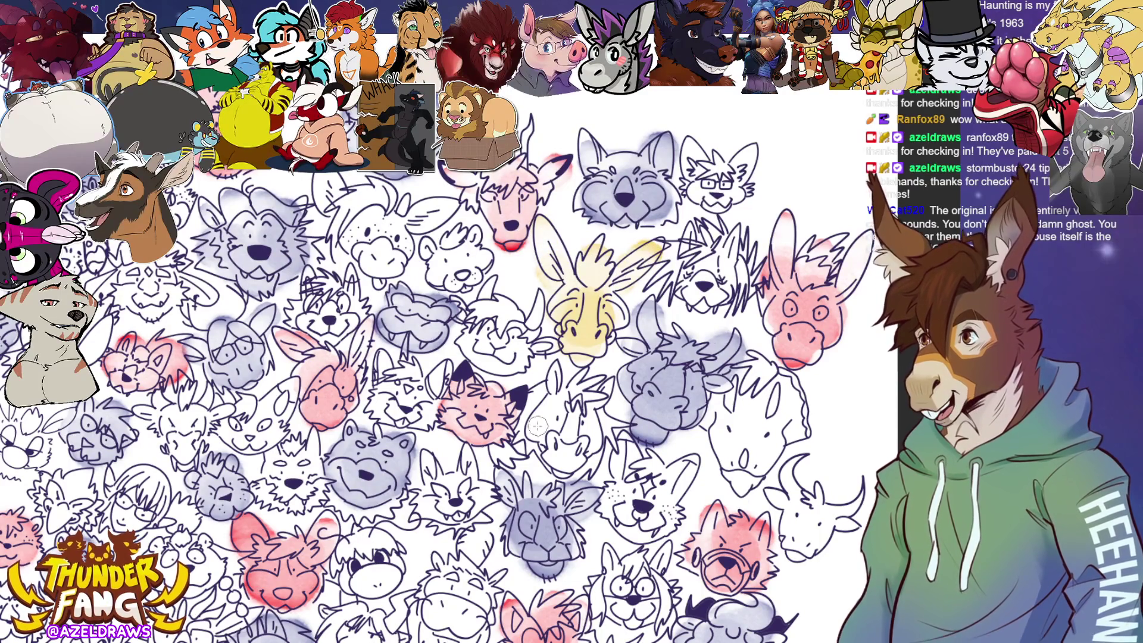
mouse_move(400, 387)
left_mouse_down()
mouse_move(381, 363)
mouse_move(396, 414)
mouse_move(434, 381)
mouse_move(649, 351)
left_mouse_up()
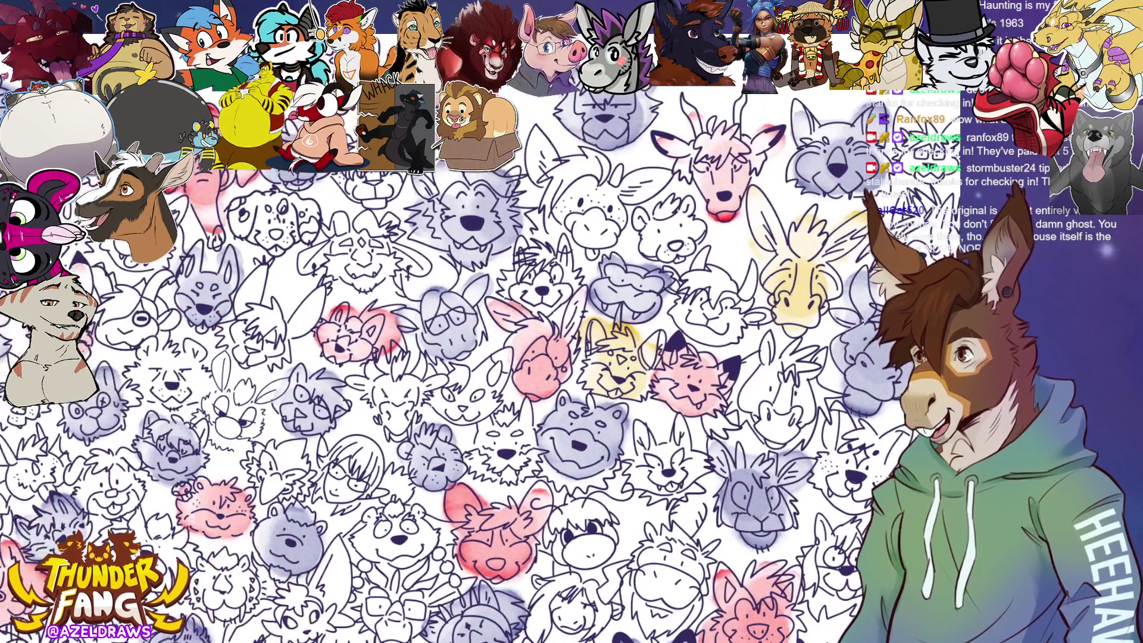
mouse_move(366, 247)
left_mouse_down()
mouse_move(339, 225)
mouse_move(358, 271)
mouse_move(372, 233)
mouse_move(310, 265)
mouse_move(420, 265)
left_mouse_up()
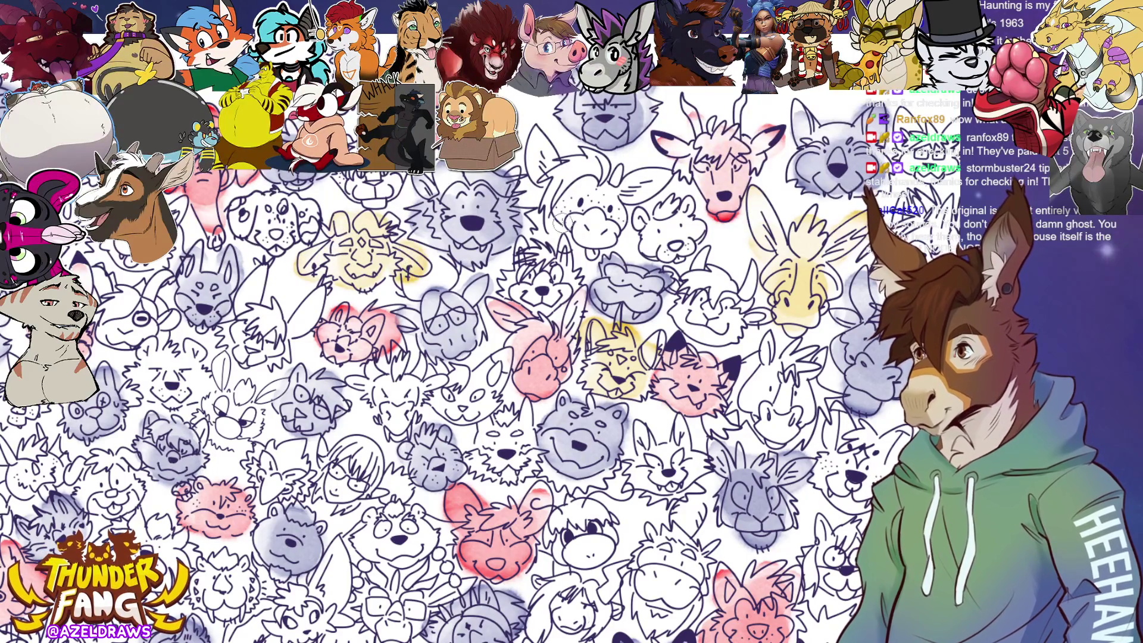
Tint three more faces light yellow, including one near the top and one lower down.
mouse_move(434, 381)
left_mouse_down()
mouse_move(563, 376)
mouse_move(625, 360)
left_mouse_up()
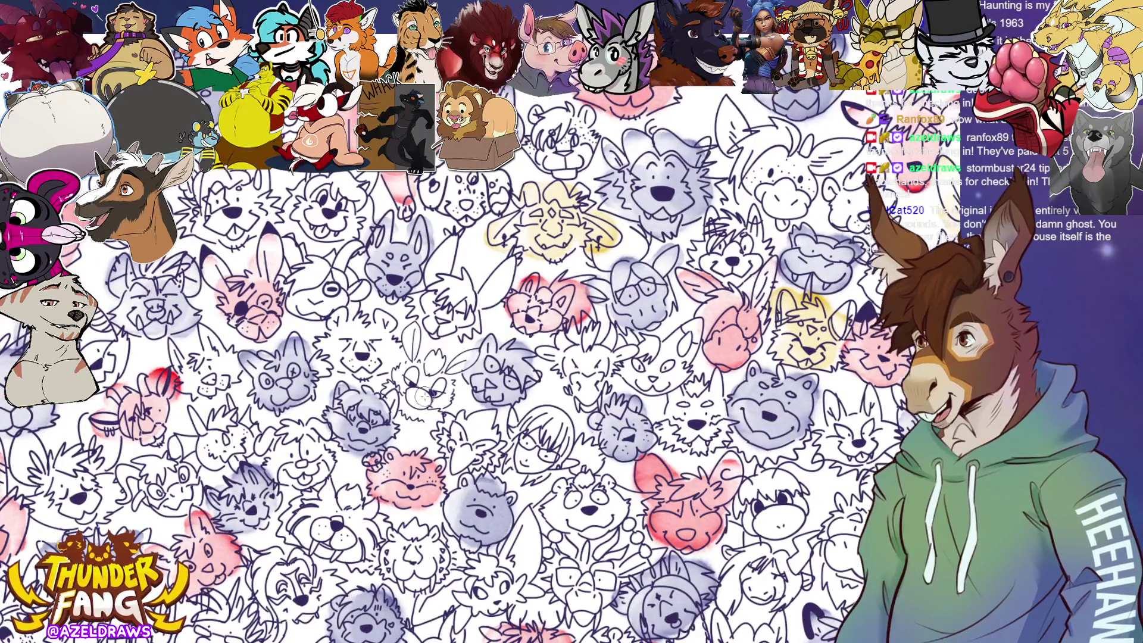
mouse_move(353, 337)
left_mouse_down()
mouse_move(342, 336)
mouse_move(372, 360)
mouse_move(381, 324)
mouse_move(366, 333)
left_mouse_up()
left_click_drag(417, 298, 593, 303)
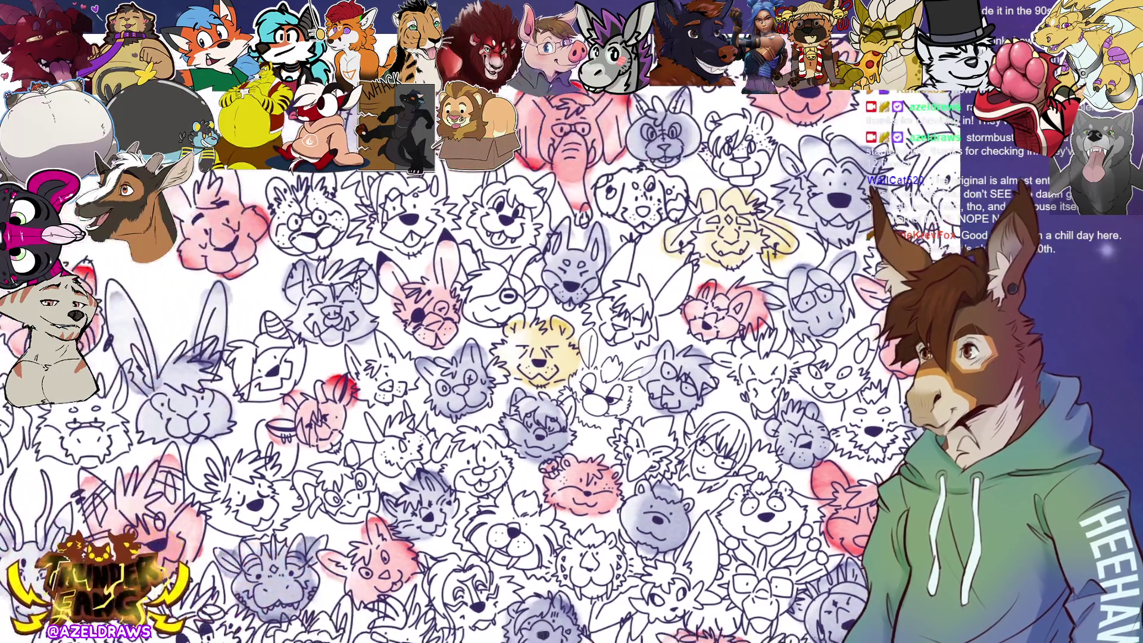
mouse_move(384, 212)
left_mouse_down()
mouse_move(395, 181)
mouse_move(357, 184)
mouse_move(405, 241)
mouse_move(425, 202)
mouse_move(428, 223)
left_mouse_up()
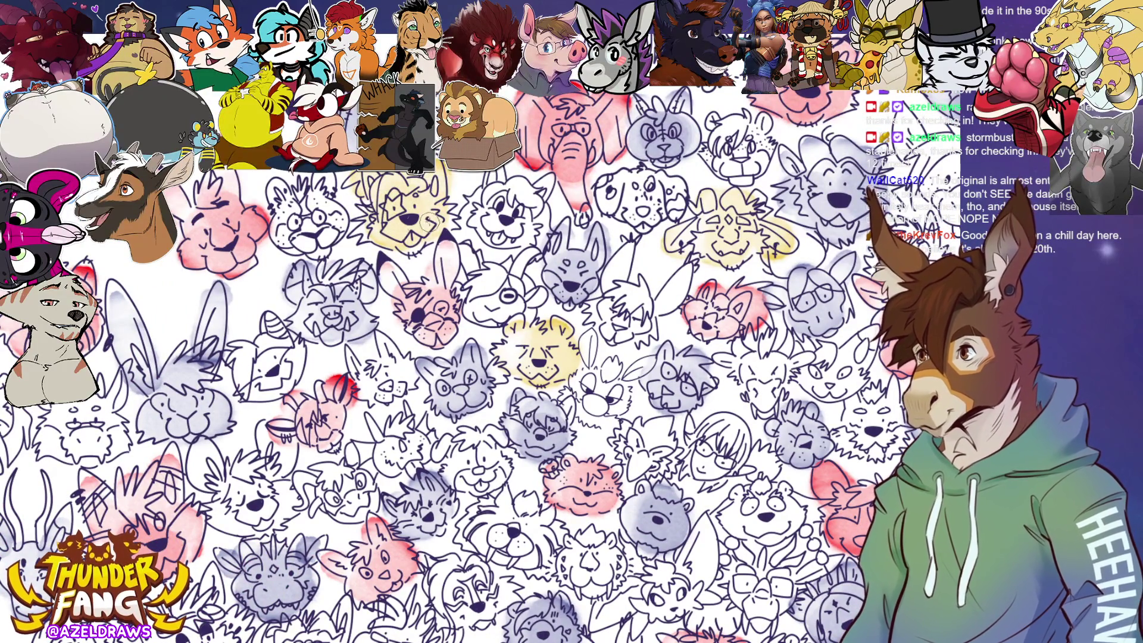
left_click_drag(538, 351, 640, 226)
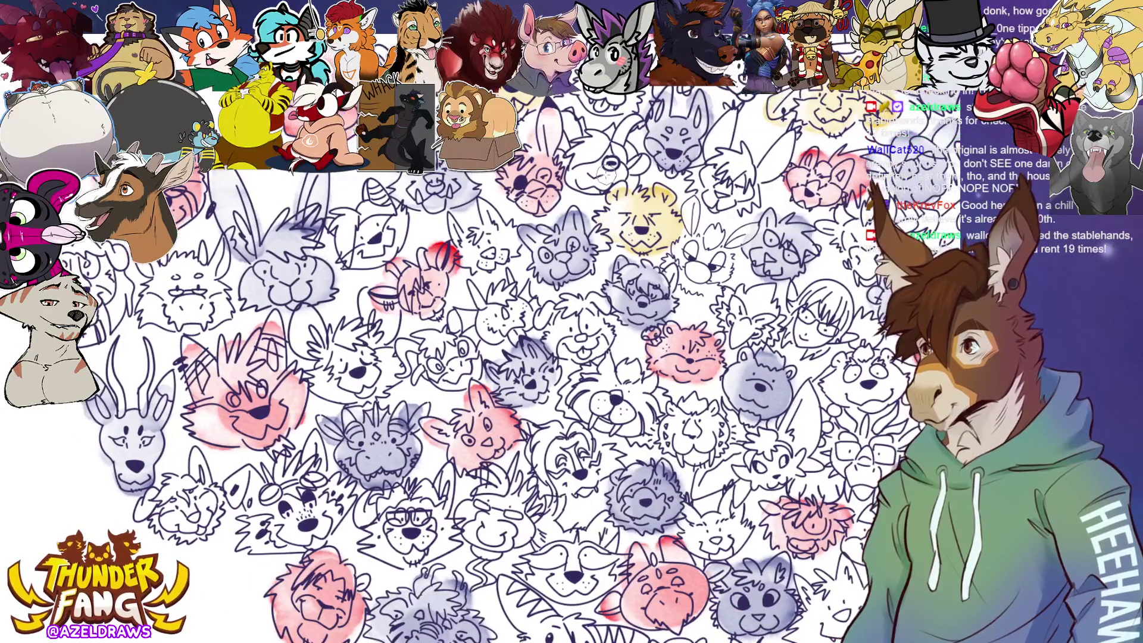
mouse_move(354, 232)
left_mouse_down()
mouse_move(366, 241)
mouse_move(333, 238)
mouse_move(393, 238)
mouse_move(375, 197)
mouse_move(374, 240)
left_mouse_up()
mouse_move(305, 509)
left_mouse_down()
mouse_move(256, 494)
mouse_move(280, 533)
mouse_move(321, 518)
mouse_move(285, 476)
mouse_move(316, 452)
mouse_move(381, 479)
left_mouse_up()
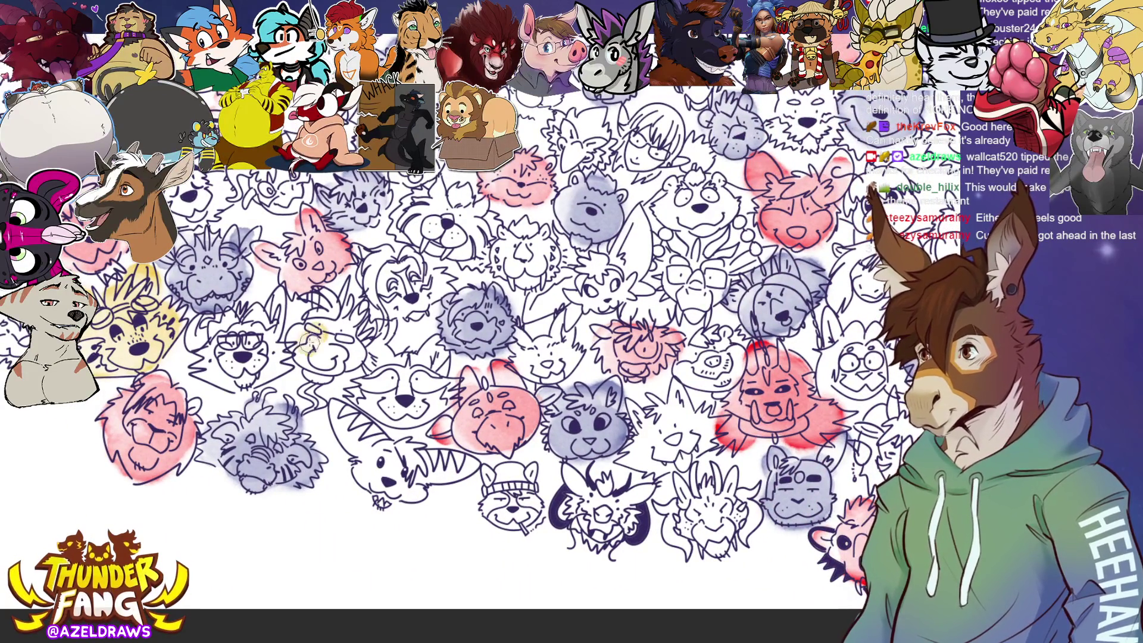
Wash yellow over a sketched head and a face on the left of the sheet.
mouse_move(313, 339)
left_mouse_down()
mouse_move(342, 361)
mouse_move(310, 393)
mouse_move(332, 352)
mouse_move(325, 309)
mouse_move(337, 305)
left_mouse_up()
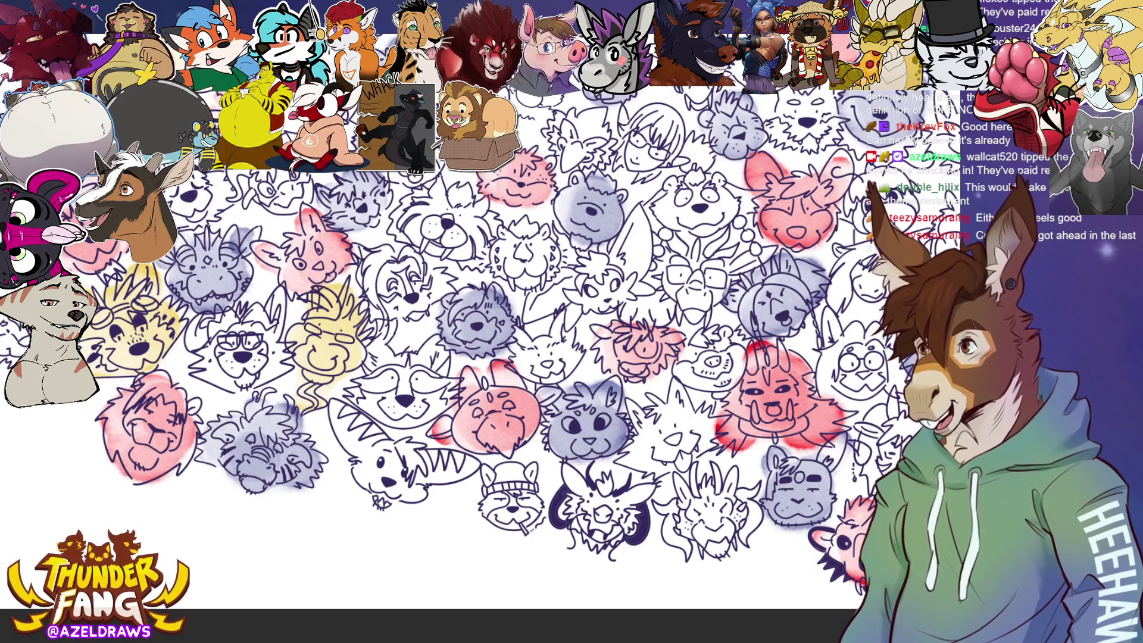
mouse_move(529, 234)
left_mouse_down()
mouse_move(441, 247)
mouse_move(424, 280)
mouse_move(437, 297)
mouse_move(455, 280)
left_mouse_up()
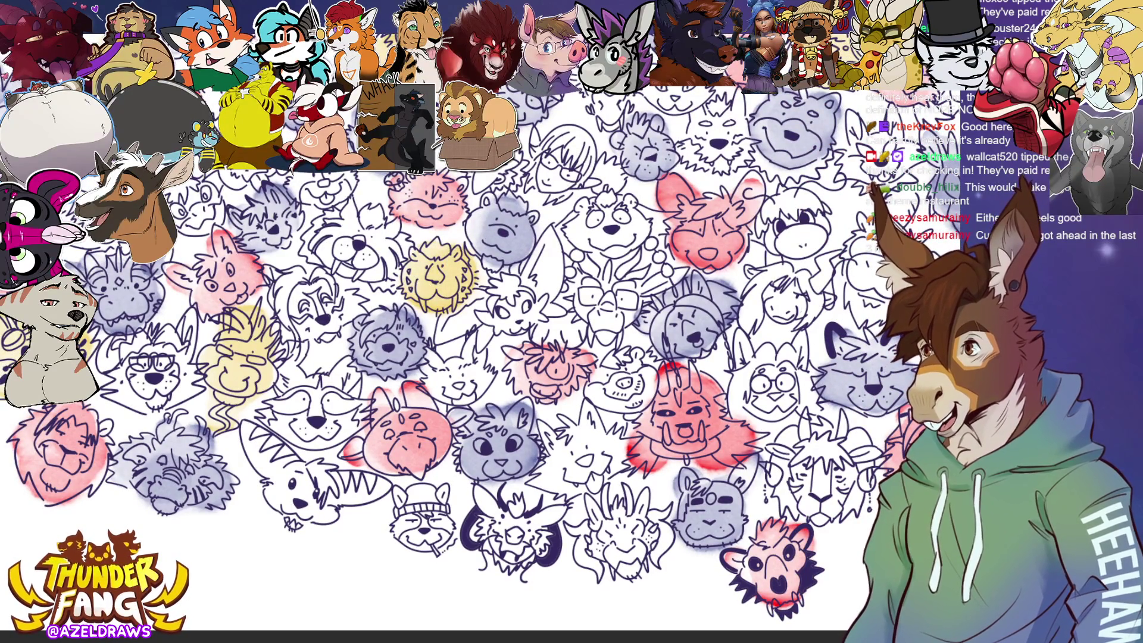
left_click_drag(485, 239, 463, 348)
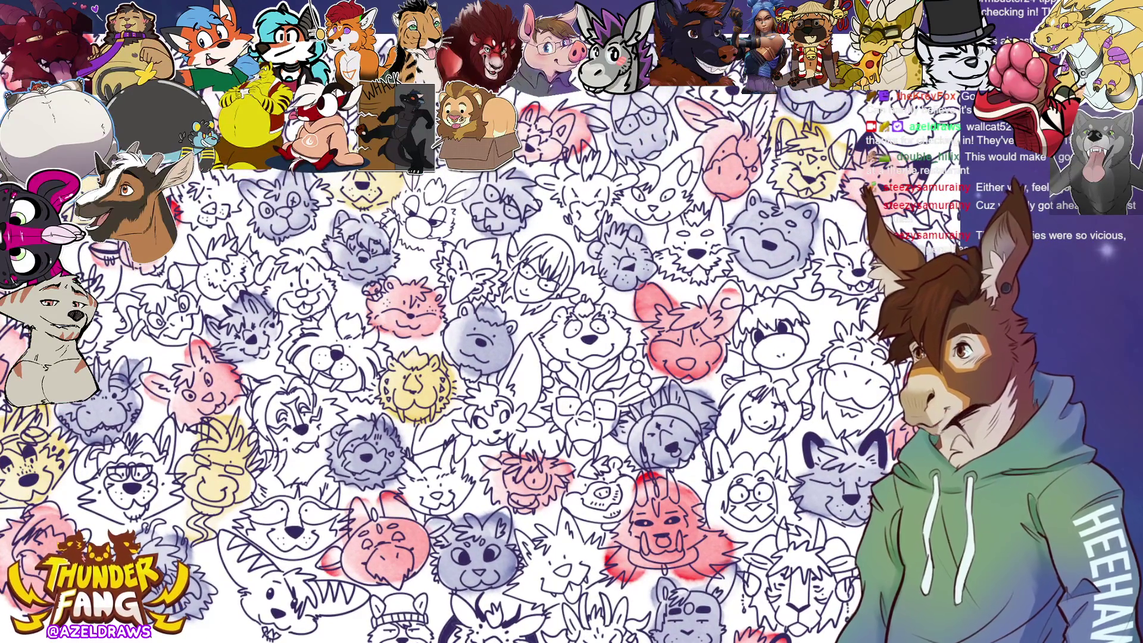
mouse_move(209, 271)
left_mouse_down()
mouse_move(215, 280)
mouse_move(206, 255)
left_mouse_up()
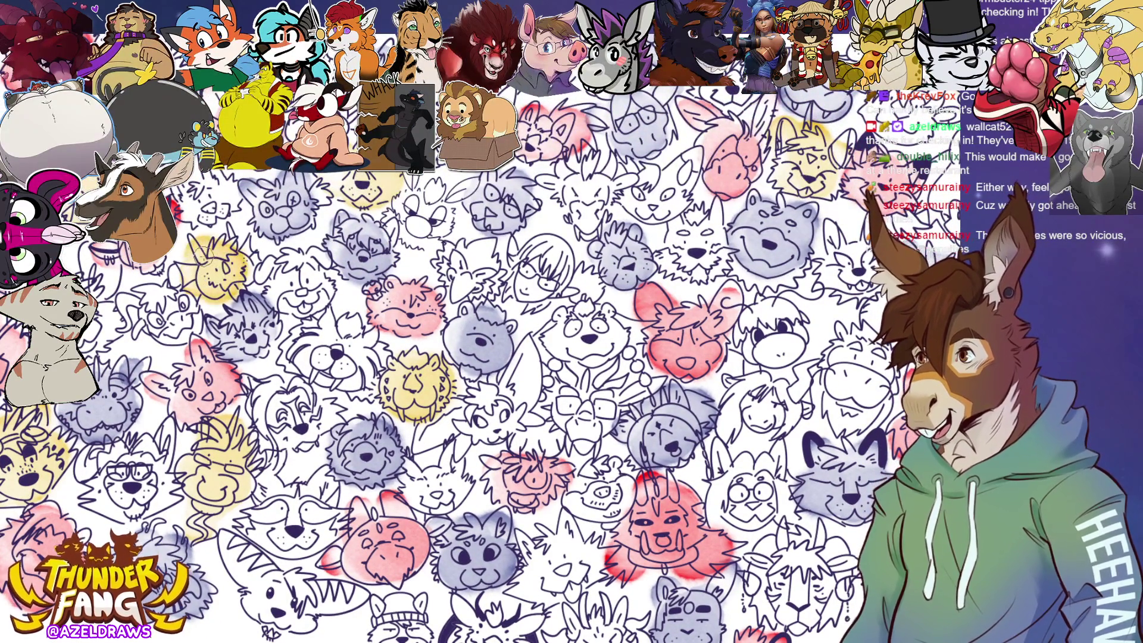
Paint yellow washes on two more heads and across the tiger face.
left_click_drag(301, 243, 153, 123)
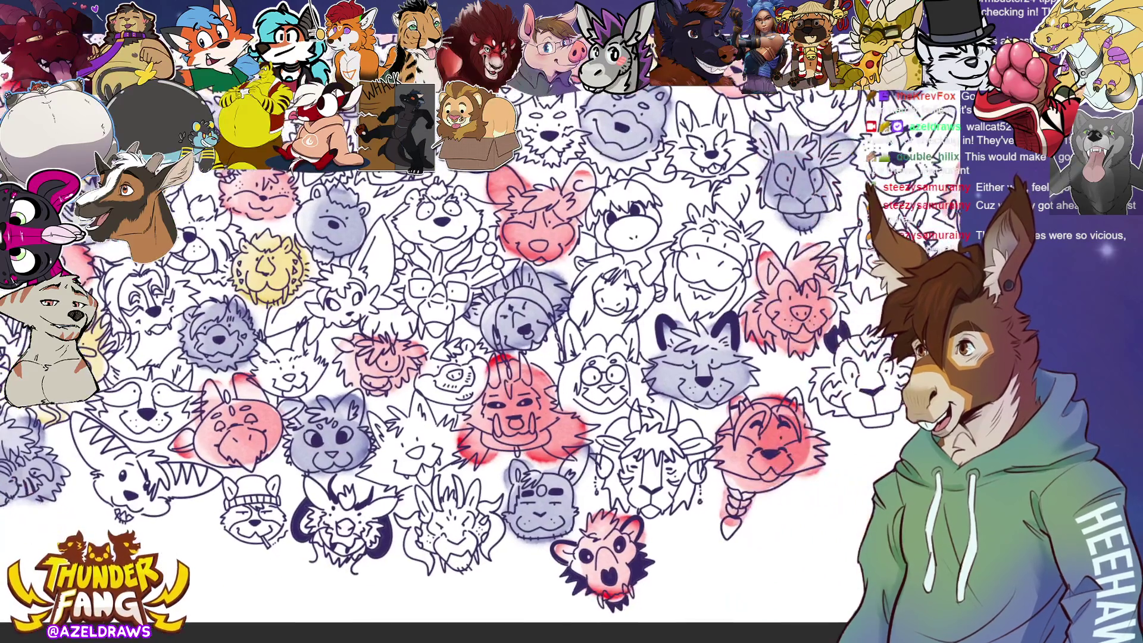
mouse_move(417, 286)
left_mouse_down()
mouse_move(372, 310)
mouse_move(390, 310)
mouse_move(364, 298)
mouse_move(411, 351)
mouse_move(381, 292)
mouse_move(419, 309)
mouse_move(452, 295)
left_mouse_up()
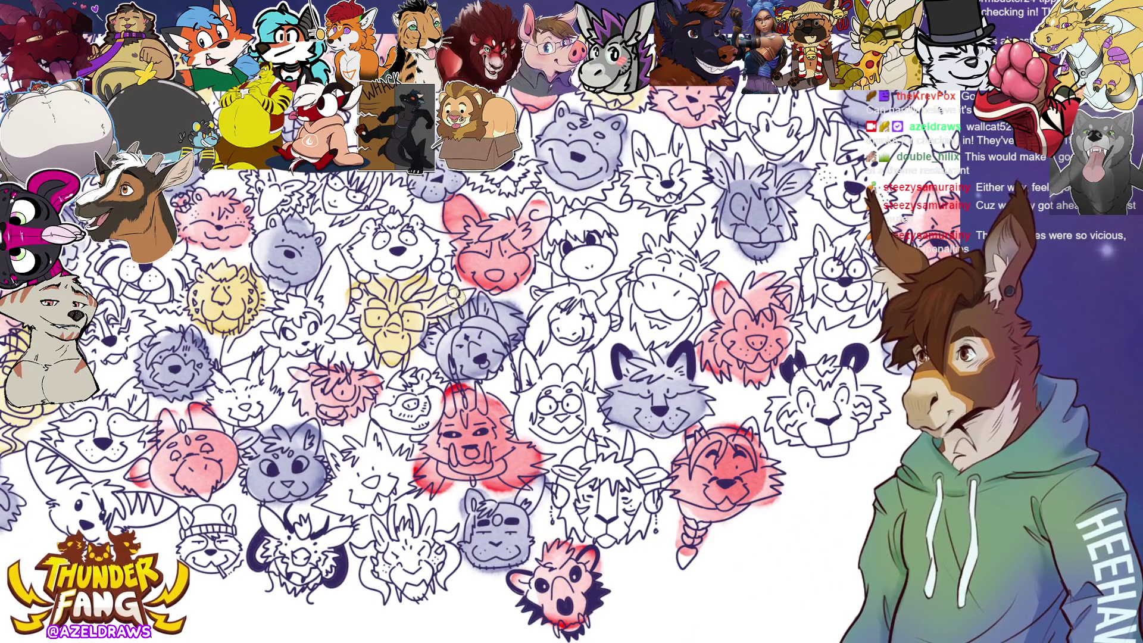
mouse_move(381, 553)
left_mouse_down()
mouse_move(372, 556)
mouse_move(404, 583)
mouse_move(393, 536)
mouse_move(410, 524)
mouse_move(416, 574)
mouse_move(429, 544)
left_mouse_up()
left_click_drag(595, 357, 459, 375)
mouse_move(649, 420)
left_mouse_down()
mouse_move(667, 431)
mouse_move(661, 453)
mouse_move(700, 464)
mouse_move(732, 428)
mouse_move(664, 384)
mouse_move(669, 399)
left_mouse_up()
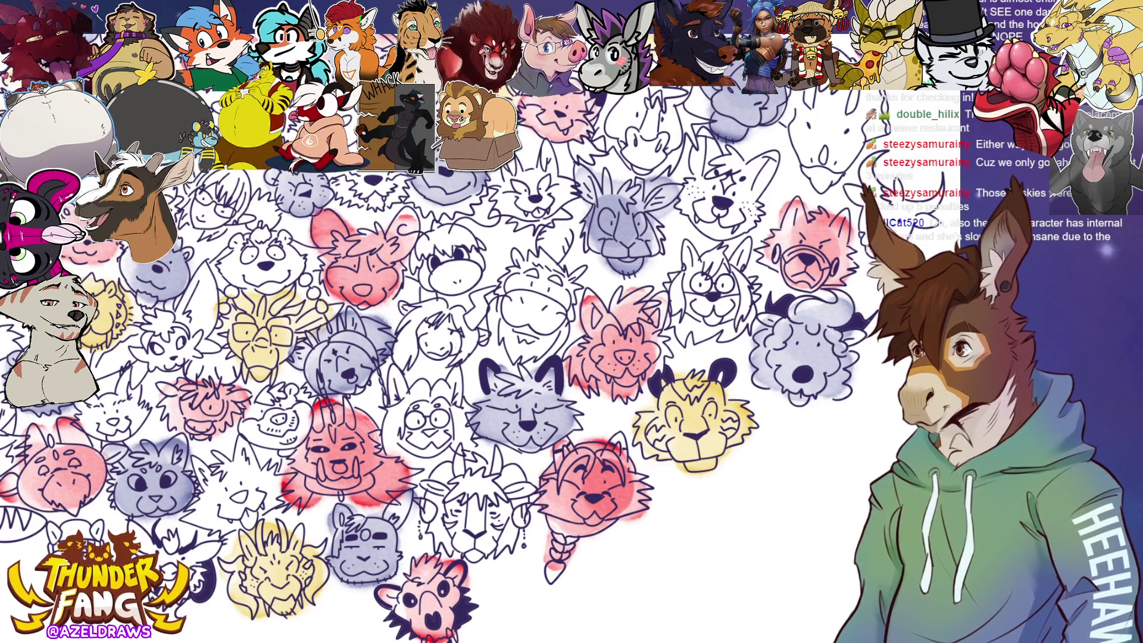
Wash yellow over a head, the cat face, a small face and the horned head on the right.
scroll(639, 296, "up", 3)
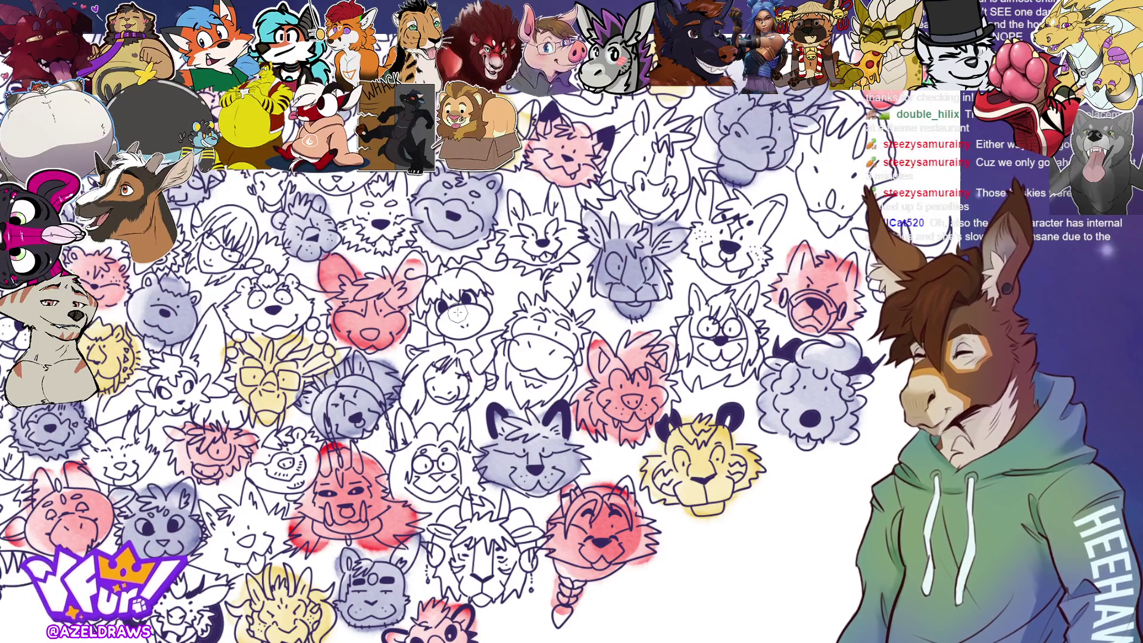
mouse_move(447, 309)
left_mouse_down()
mouse_move(431, 297)
mouse_move(470, 324)
mouse_move(458, 292)
left_mouse_up()
scroll(457, 292, "up", 5)
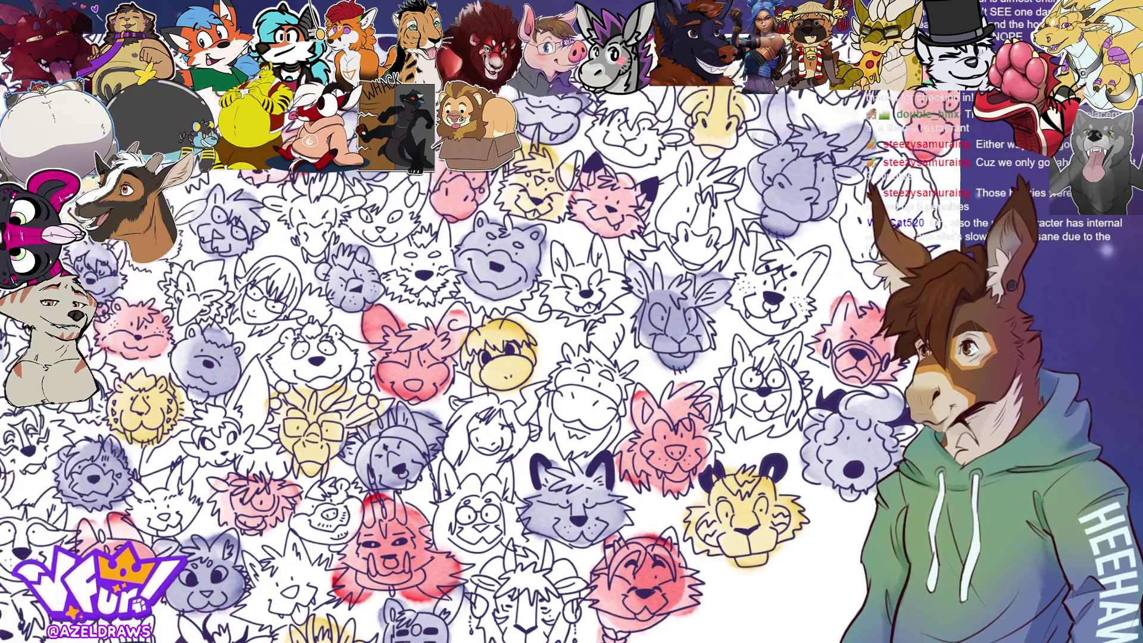
mouse_move(394, 338)
left_mouse_down()
mouse_move(416, 324)
mouse_move(405, 304)
mouse_move(440, 351)
mouse_move(443, 321)
mouse_move(272, 424)
left_mouse_up()
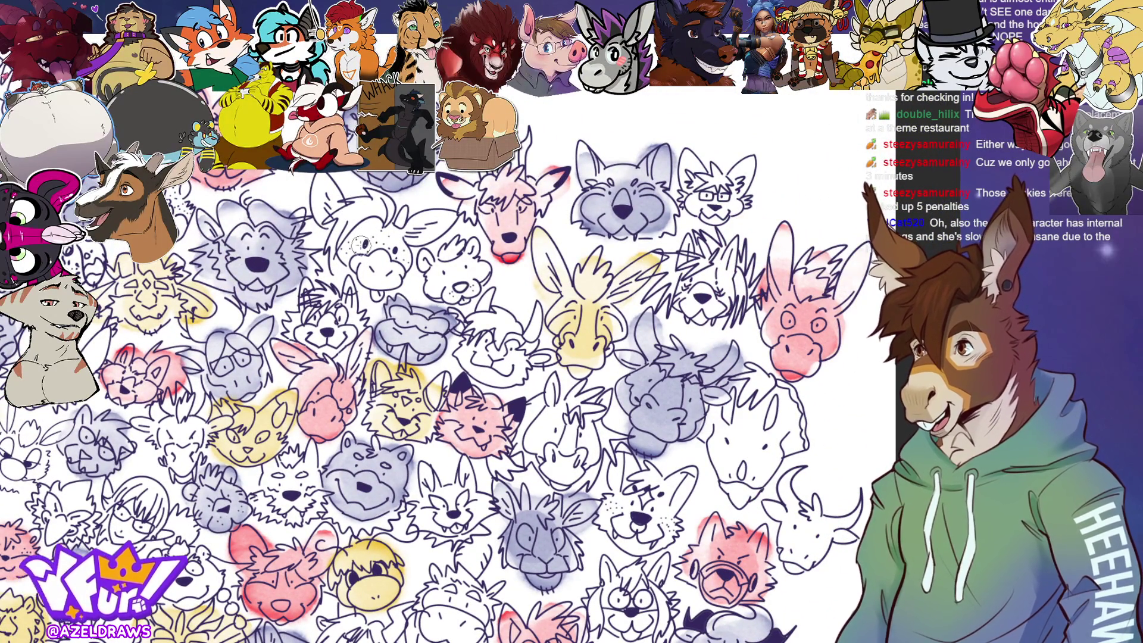
mouse_move(364, 241)
left_mouse_down()
mouse_move(326, 190)
mouse_move(387, 279)
mouse_move(381, 209)
mouse_move(426, 229)
mouse_move(443, 223)
left_mouse_up()
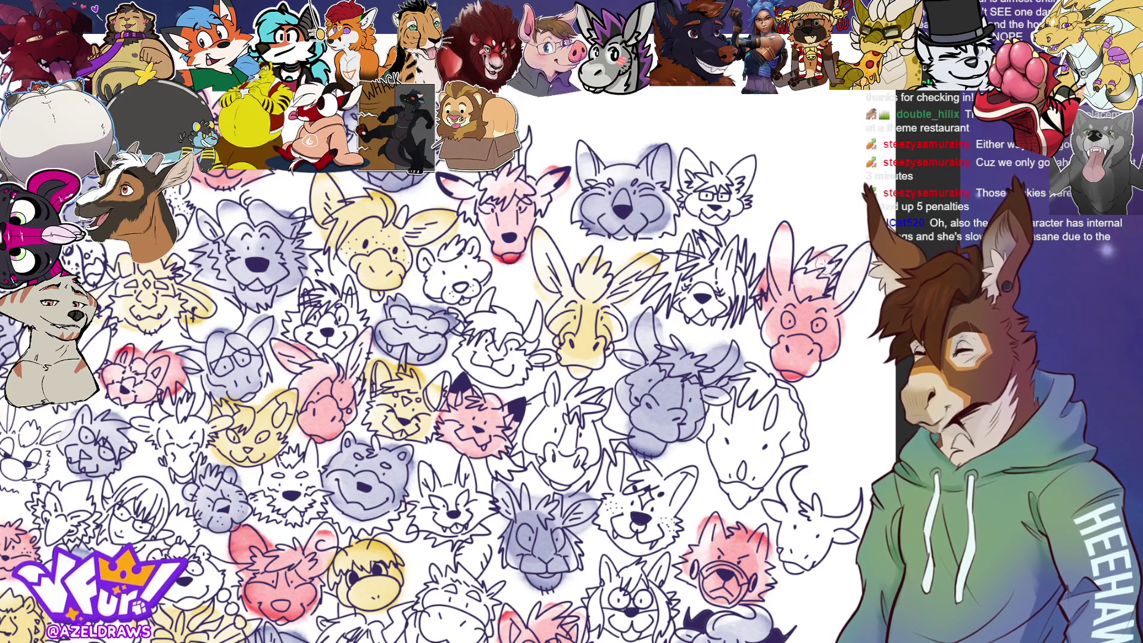
scroll(429, 357, "down", 5)
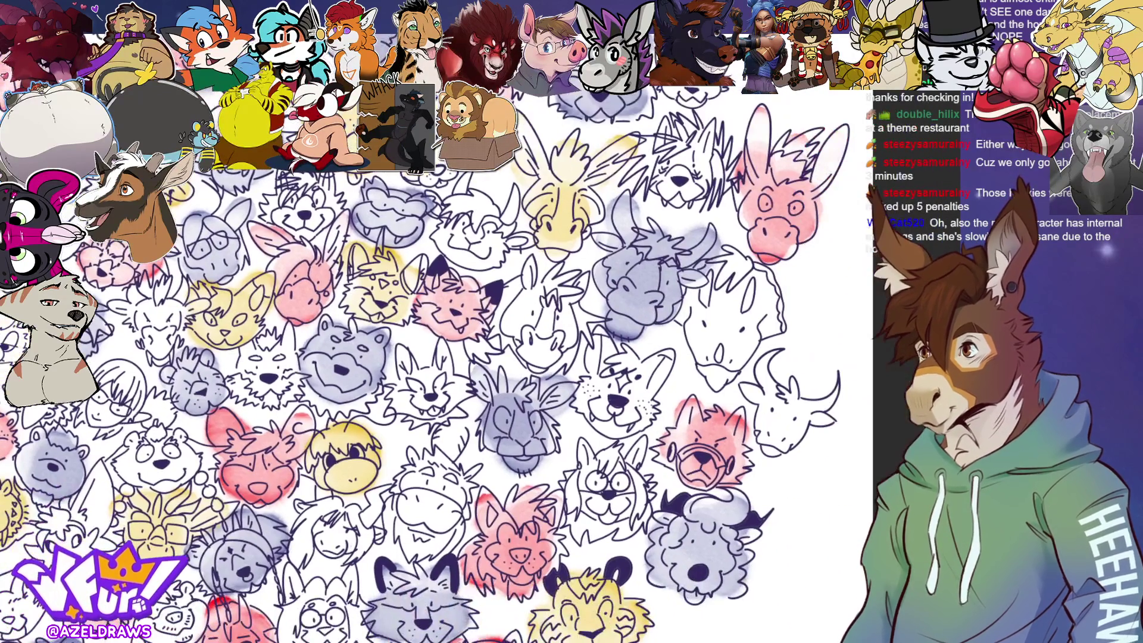
mouse_move(714, 330)
left_mouse_down()
mouse_move(711, 306)
mouse_move(693, 298)
mouse_move(738, 271)
mouse_move(708, 339)
mouse_move(720, 381)
mouse_move(768, 310)
mouse_move(751, 283)
left_mouse_up()
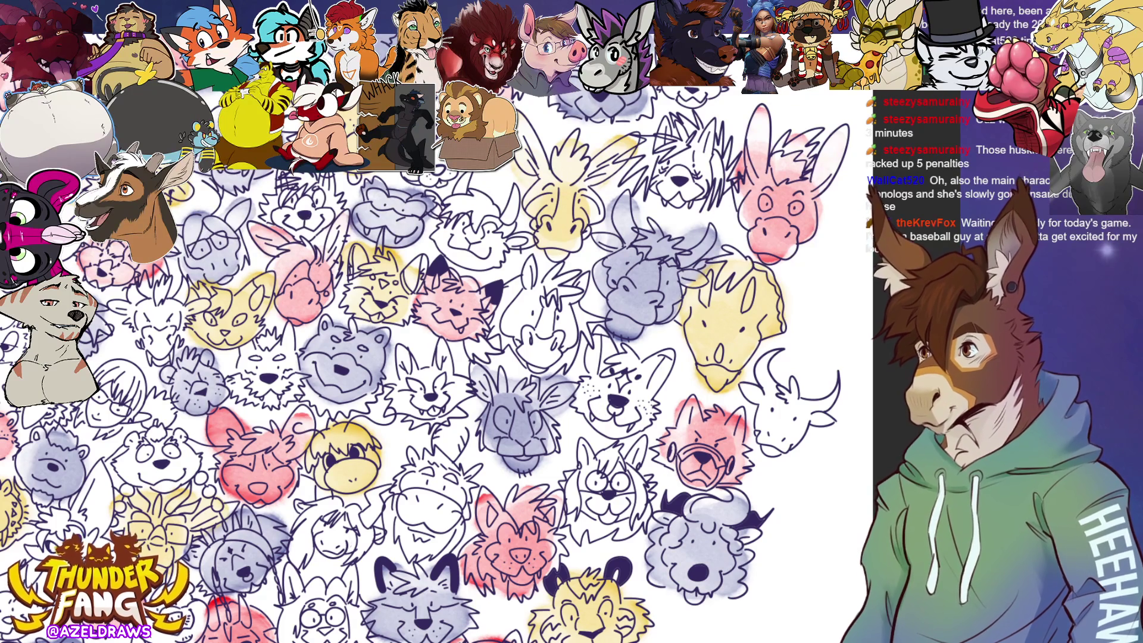
scroll(441, 357, "down", 5)
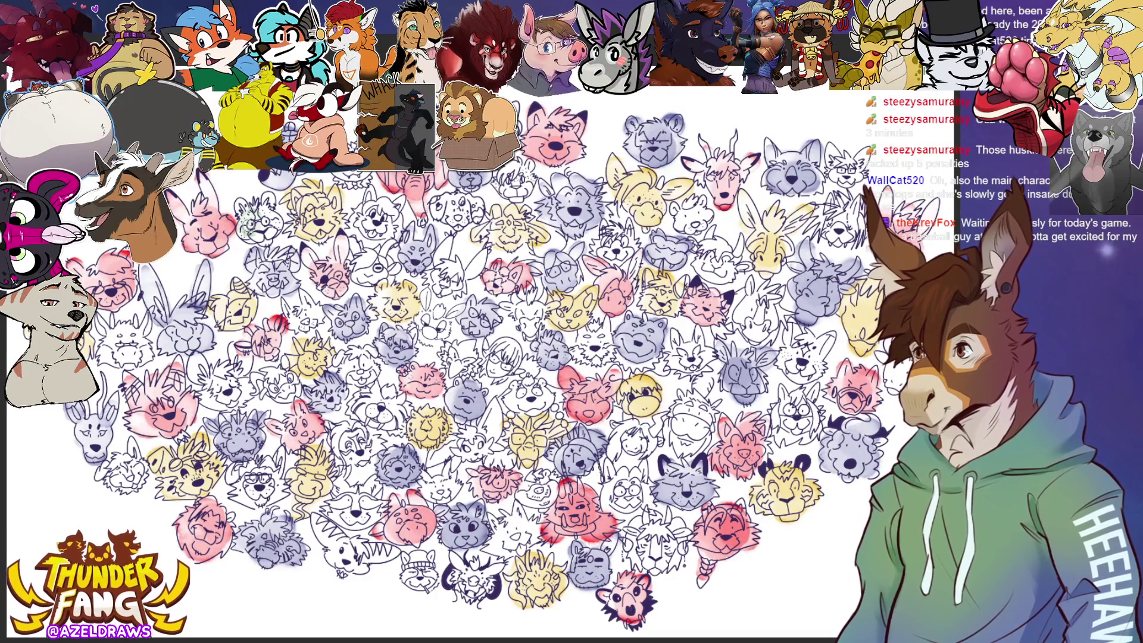
Tint eight white faces green, including the glasses-wearing face and one near the top.
mouse_move(241, 229)
left_mouse_down()
mouse_move(271, 220)
mouse_move(265, 202)
mouse_move(238, 207)
left_mouse_up()
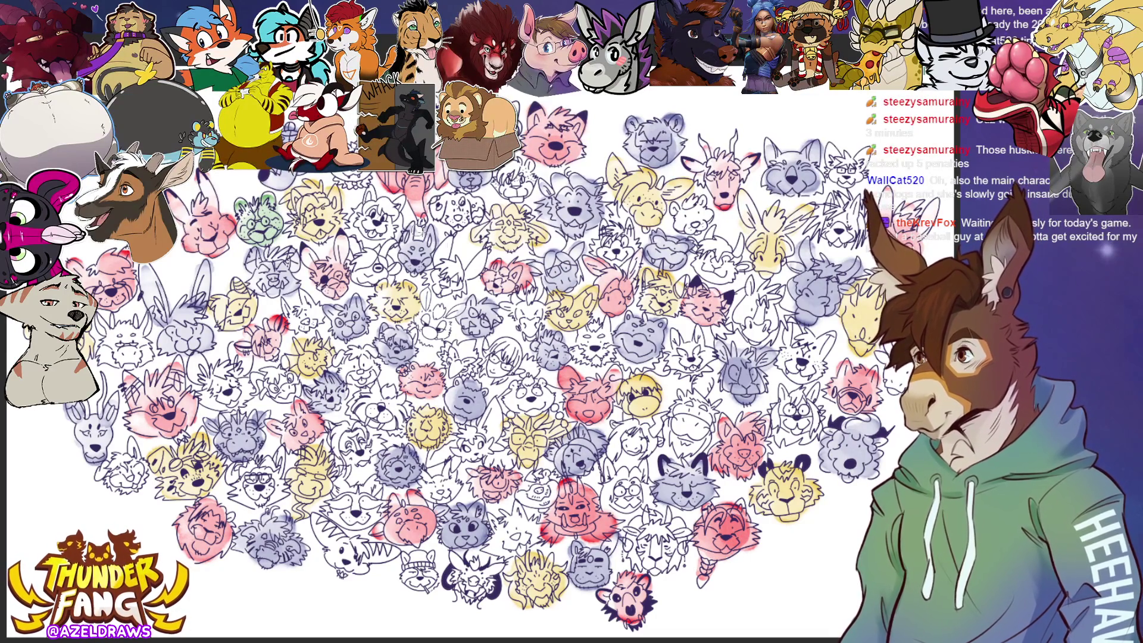
mouse_move(354, 365)
left_mouse_down()
mouse_move(366, 366)
mouse_move(345, 360)
mouse_move(364, 357)
left_mouse_up()
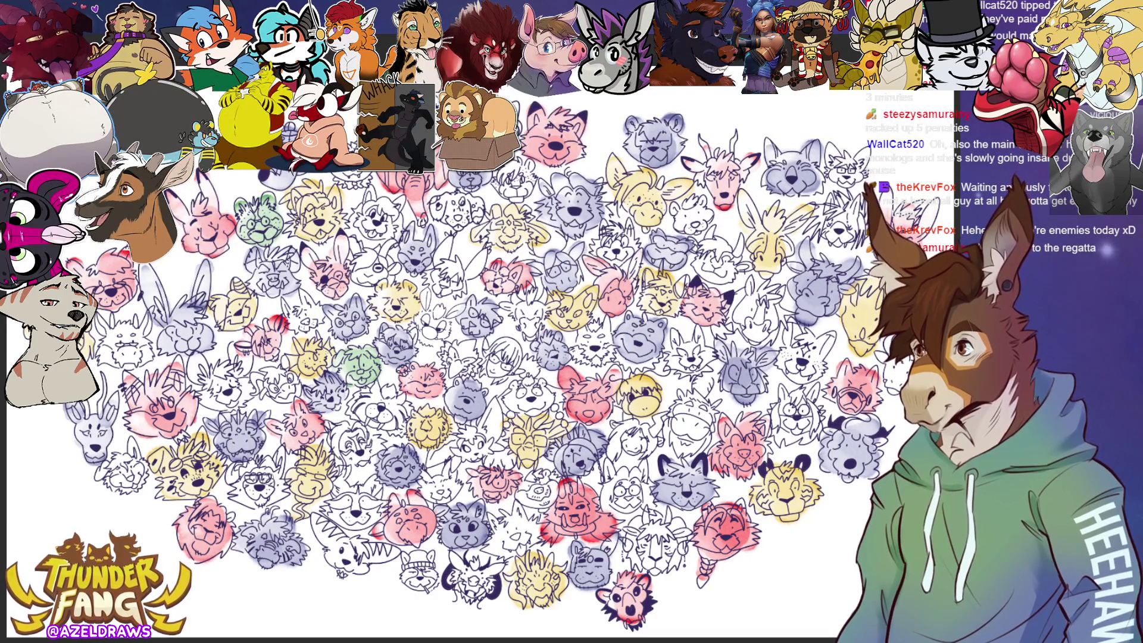
mouse_move(226, 393)
left_mouse_down()
mouse_move(217, 380)
mouse_move(238, 387)
mouse_move(247, 357)
mouse_move(247, 372)
mouse_move(187, 381)
left_mouse_up()
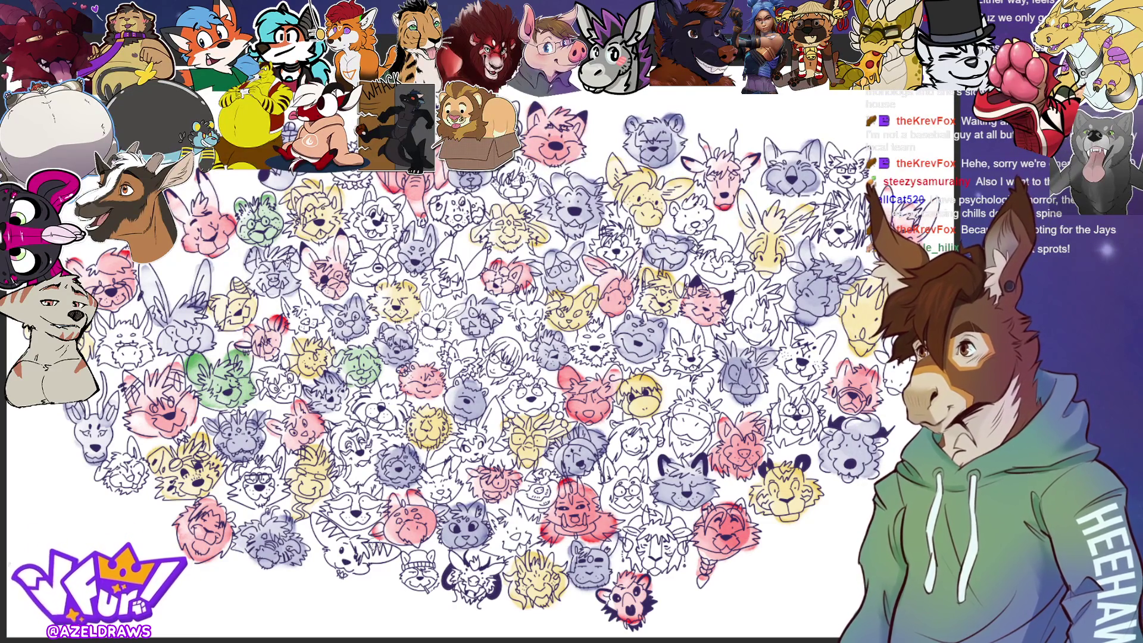
mouse_move(346, 509)
left_mouse_down()
mouse_move(369, 509)
mouse_move(336, 492)
mouse_move(375, 485)
left_mouse_up()
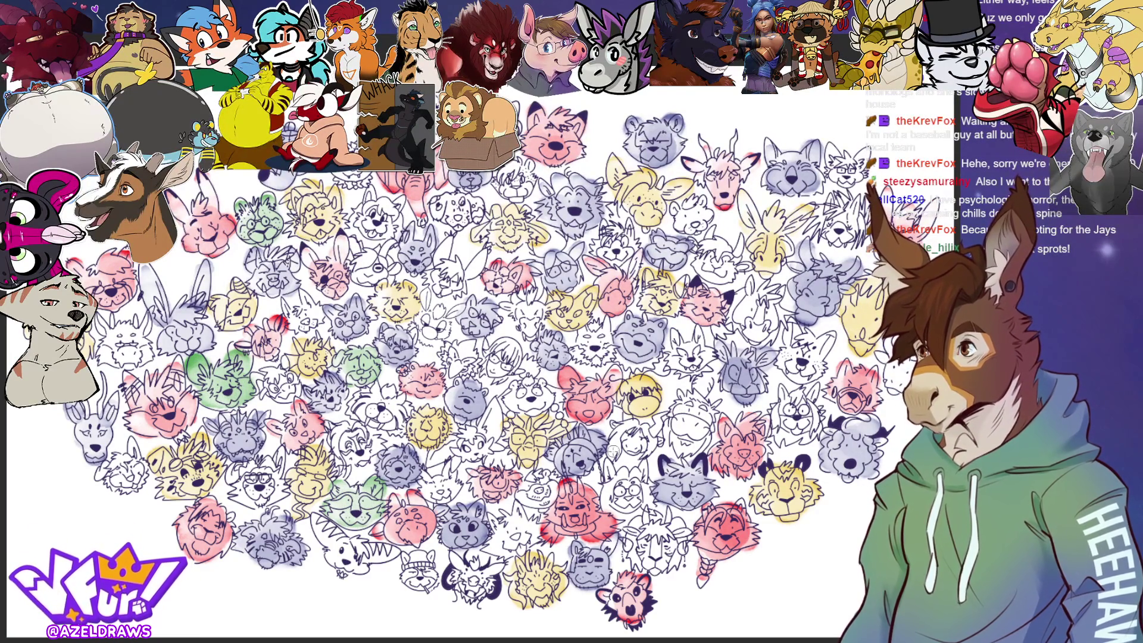
mouse_move(533, 491)
left_mouse_down()
mouse_move(543, 494)
mouse_move(539, 481)
left_mouse_up()
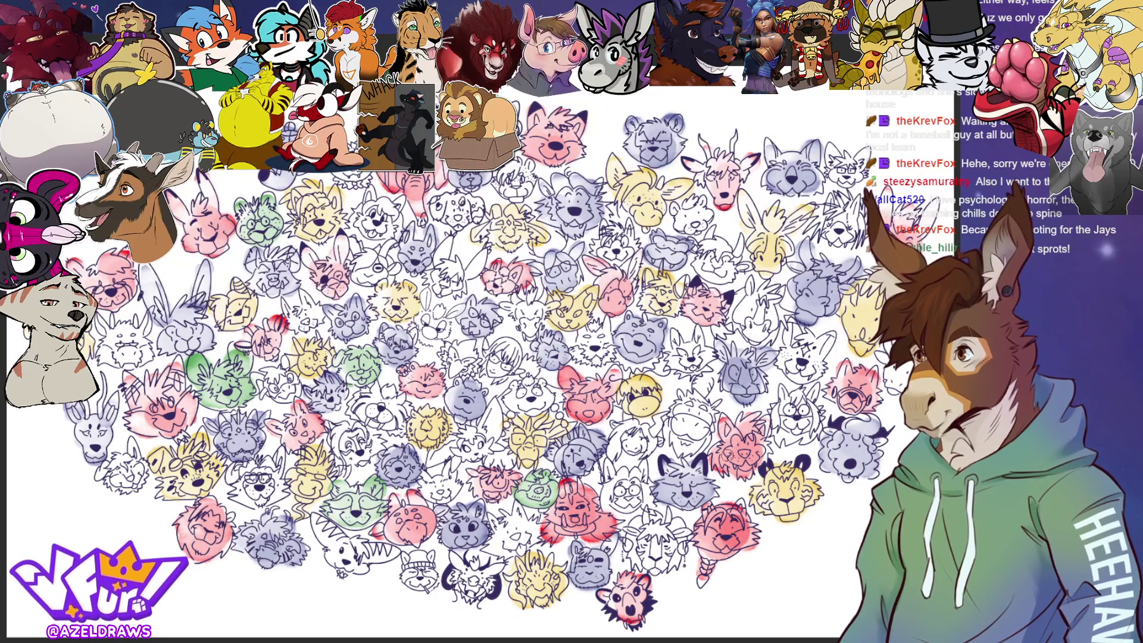
mouse_move(503, 356)
left_mouse_down()
mouse_move(494, 351)
mouse_move(503, 361)
left_mouse_up()
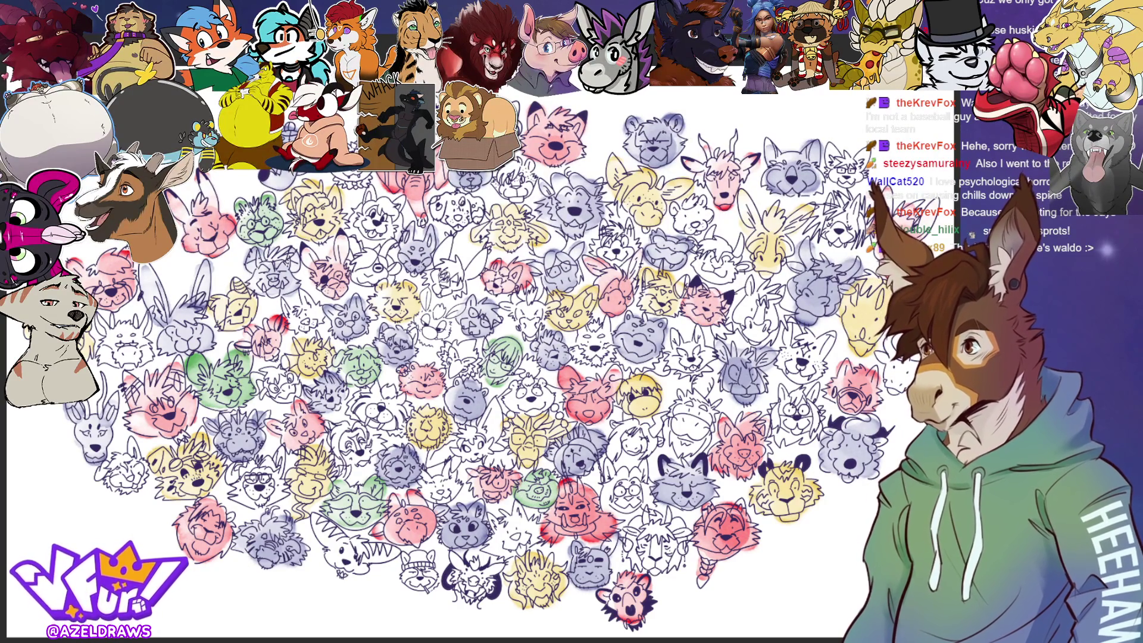
mouse_move(444, 275)
left_mouse_down()
mouse_move(447, 286)
mouse_move(448, 243)
left_mouse_up()
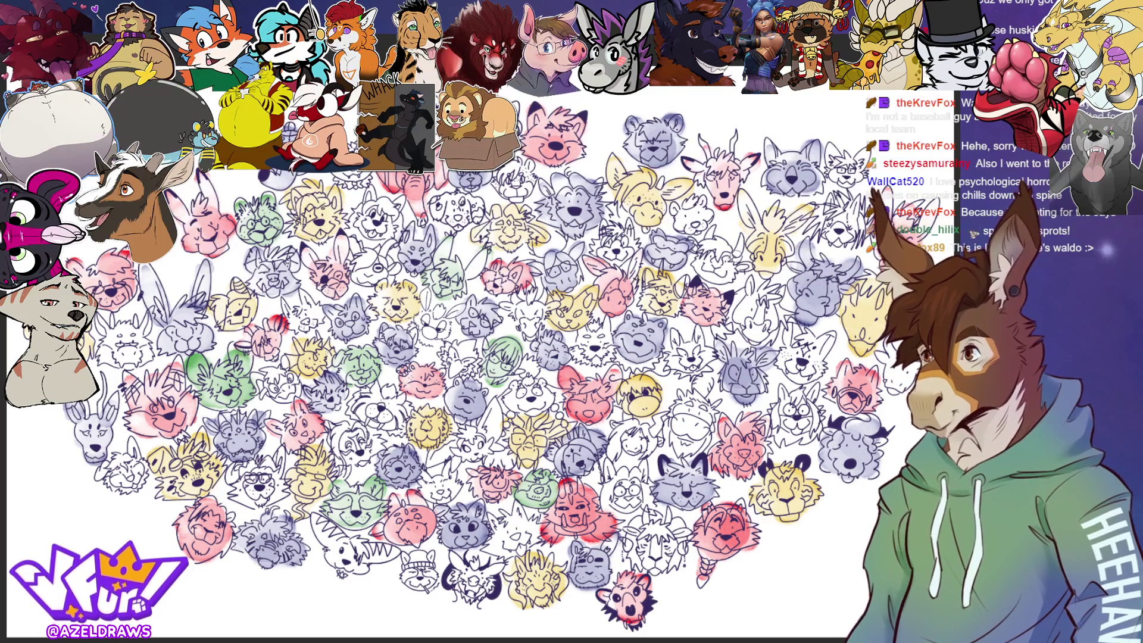
mouse_move(514, 180)
left_mouse_down()
mouse_move(506, 189)
mouse_move(522, 176)
left_mouse_up()
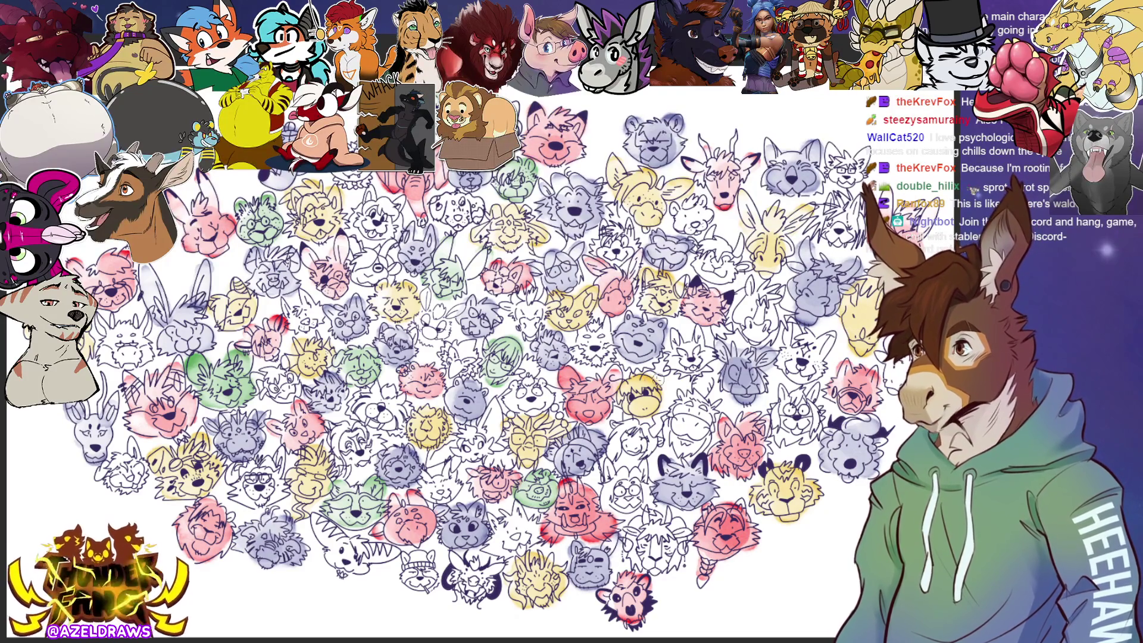
Wash three faces green in the upper middle, right of centre and bottom centre.
mouse_move(623, 247)
left_mouse_down()
mouse_move(606, 250)
mouse_move(625, 238)
mouse_move(607, 229)
left_mouse_up()
mouse_move(762, 297)
left_mouse_down()
mouse_move(756, 307)
mouse_move(738, 292)
mouse_move(750, 331)
mouse_move(773, 298)
mouse_move(765, 311)
left_mouse_up()
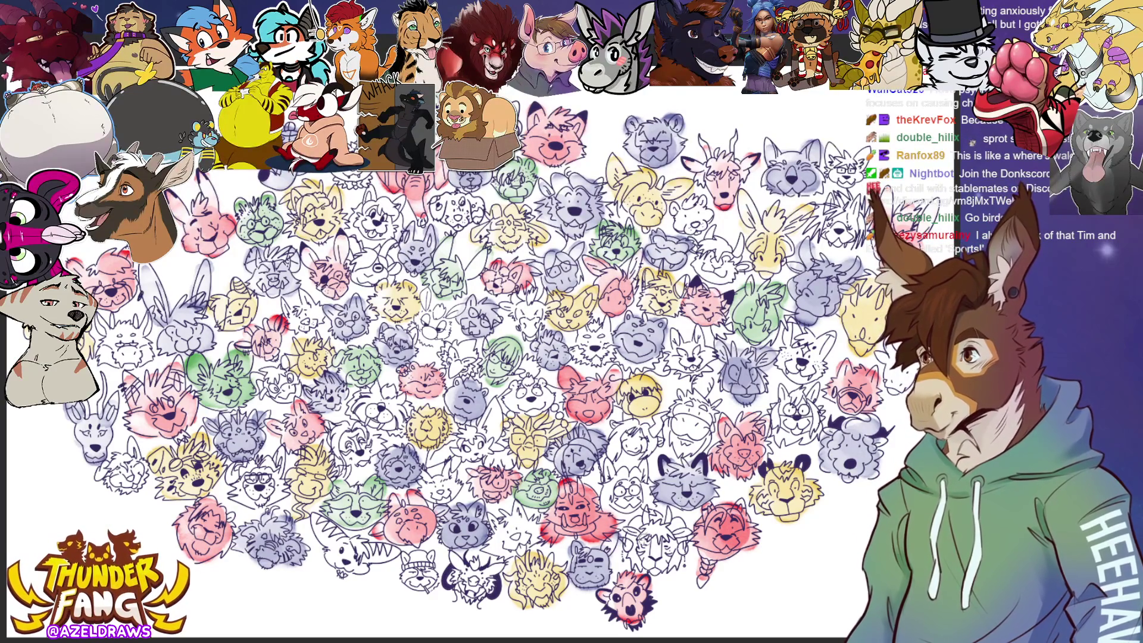
mouse_move(643, 539)
left_mouse_down()
mouse_move(643, 527)
mouse_move(636, 551)
mouse_move(667, 554)
mouse_move(661, 530)
mouse_move(669, 562)
left_mouse_up()
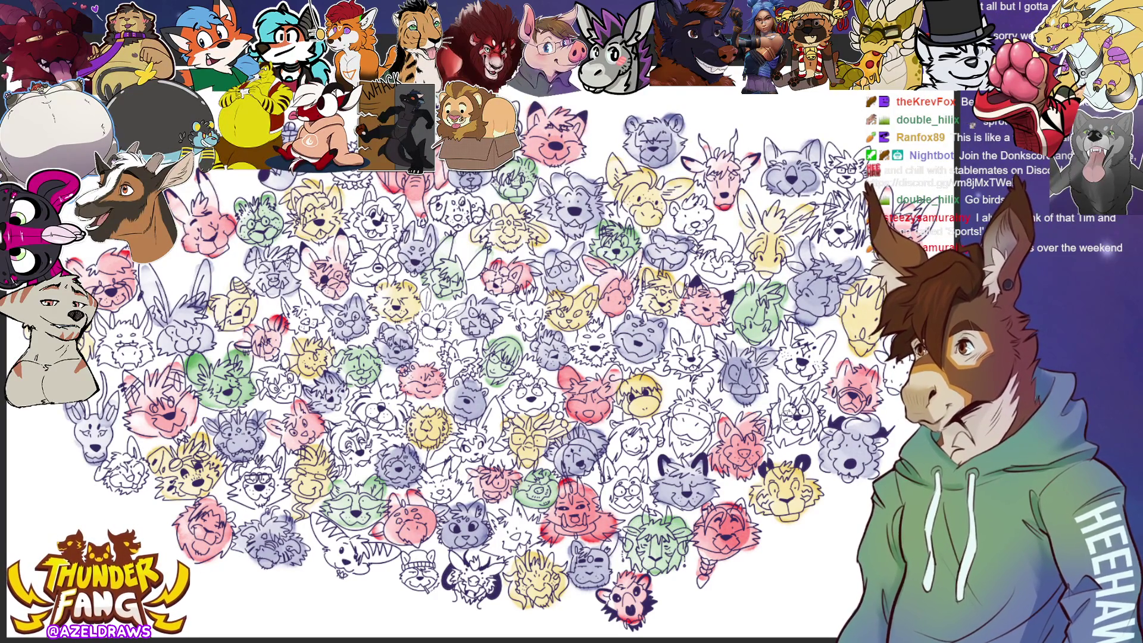
Tint two right-side faces green and a face on the left purple.
mouse_move(787, 416)
left_mouse_down()
mouse_move(788, 405)
mouse_move(784, 419)
mouse_move(804, 437)
mouse_move(795, 393)
left_mouse_up()
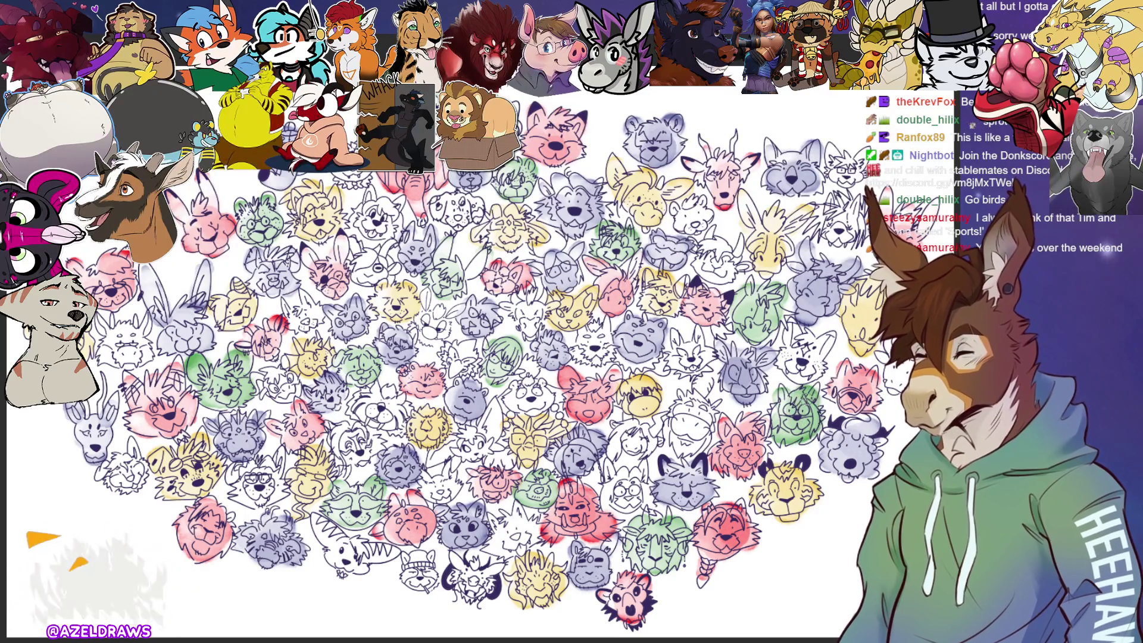
left_click_drag(822, 211, 824, 241)
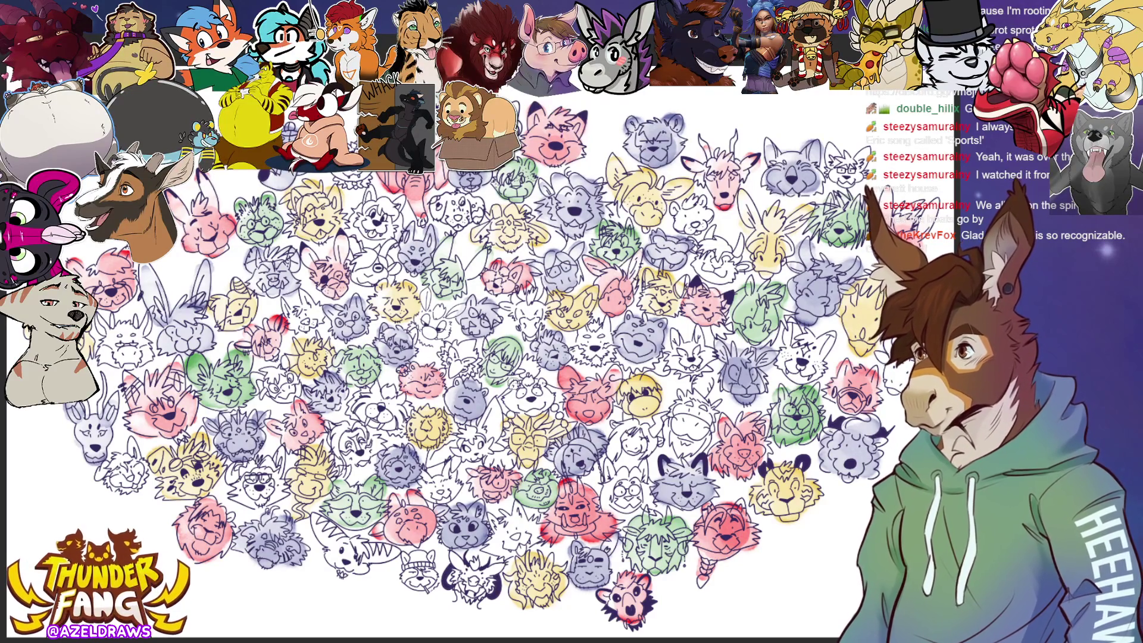
mouse_move(282, 379)
left_mouse_down()
mouse_move(269, 381)
mouse_move(286, 387)
mouse_move(281, 398)
left_mouse_up()
Brush purple washes over ten heads across the sheet, including the face with glasses and the dotted face.
mouse_move(385, 261)
left_mouse_down()
mouse_move(364, 262)
mouse_move(362, 279)
mouse_move(381, 265)
mouse_move(355, 250)
left_mouse_up()
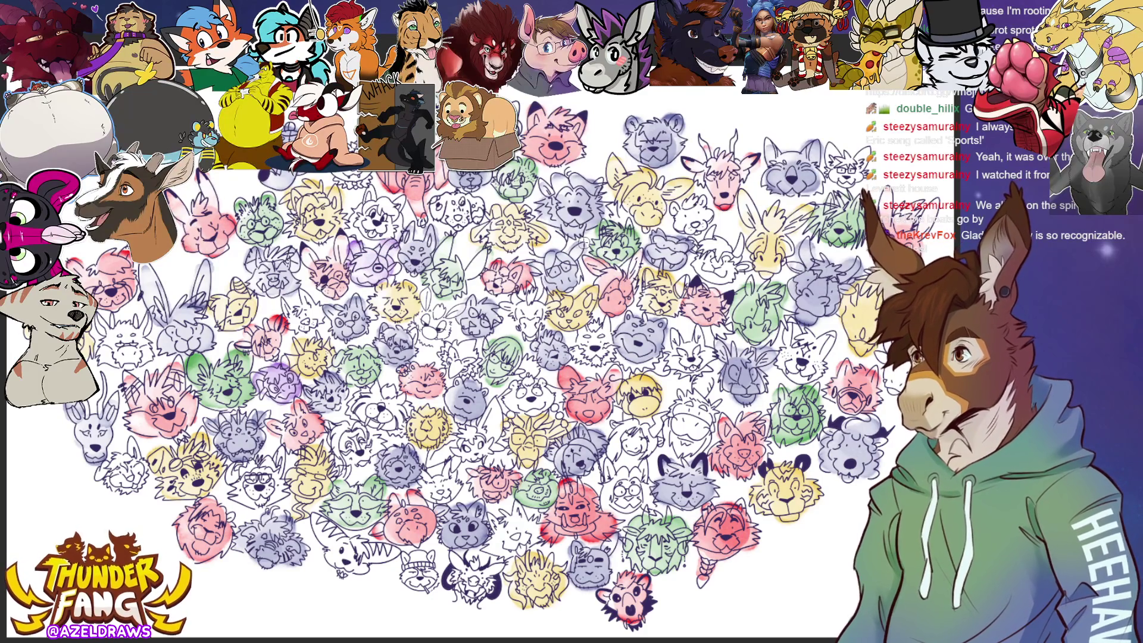
left_click_drag(452, 357, 473, 358)
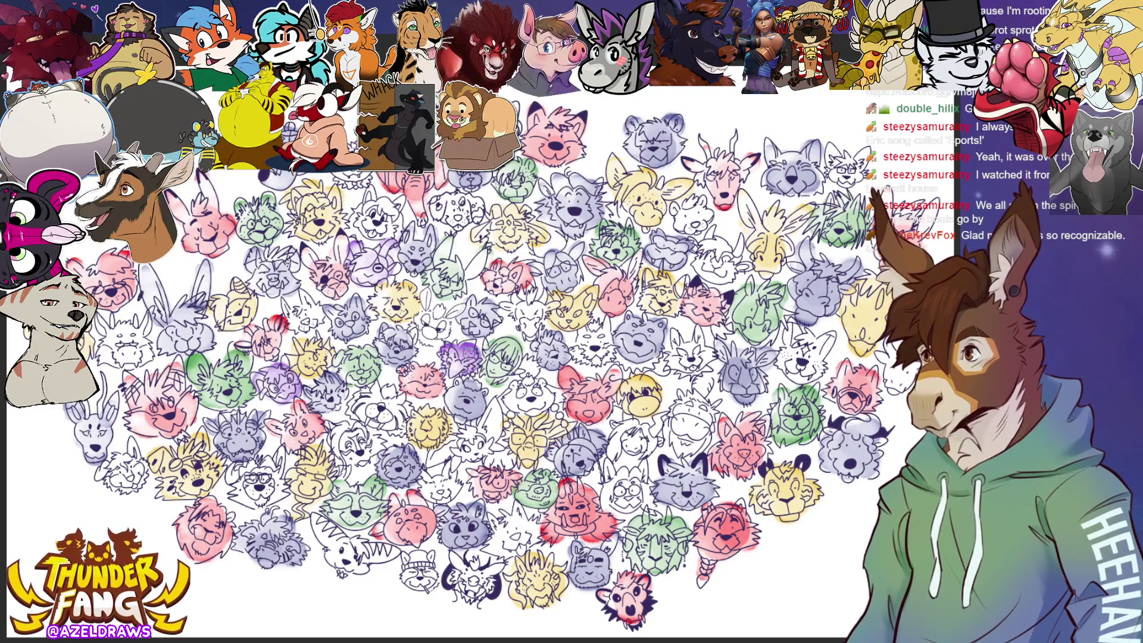
mouse_move(420, 485)
left_mouse_down()
mouse_move(445, 491)
mouse_move(444, 470)
left_mouse_up()
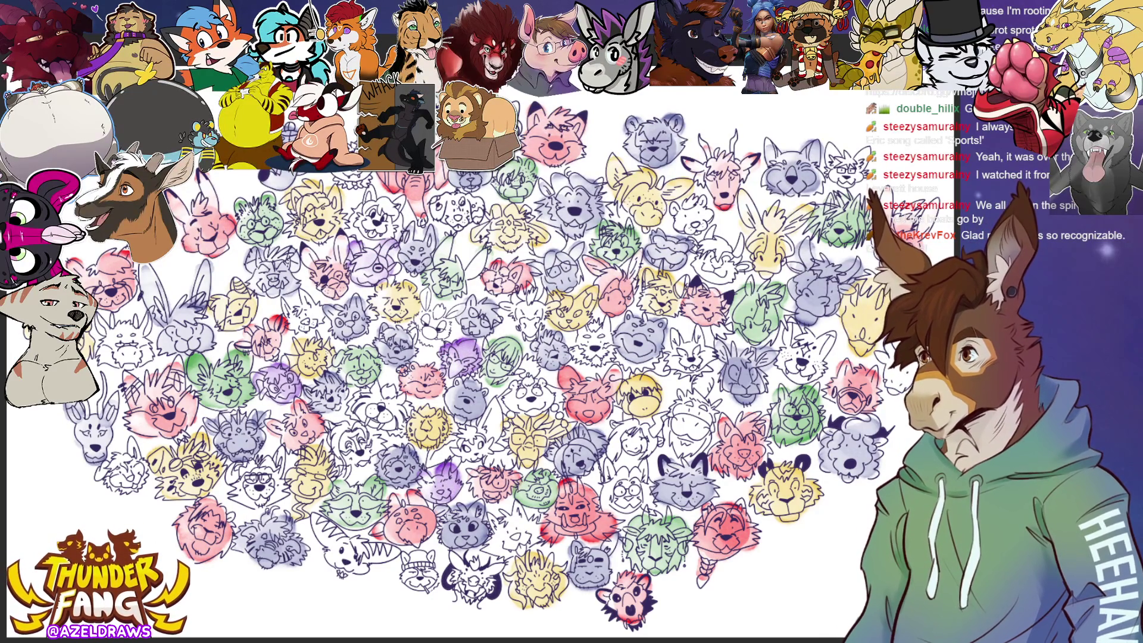
mouse_move(315, 519)
left_mouse_down()
mouse_move(351, 562)
mouse_move(393, 554)
left_mouse_up()
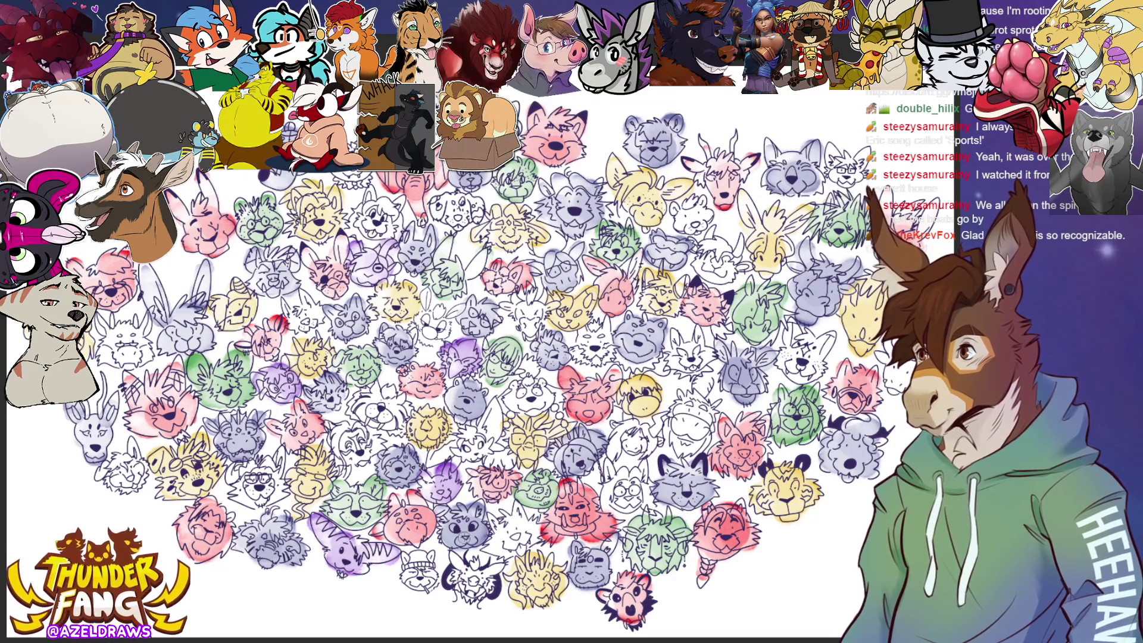
mouse_move(619, 489)
left_mouse_down()
mouse_move(637, 491)
mouse_move(607, 470)
mouse_move(640, 474)
left_mouse_up()
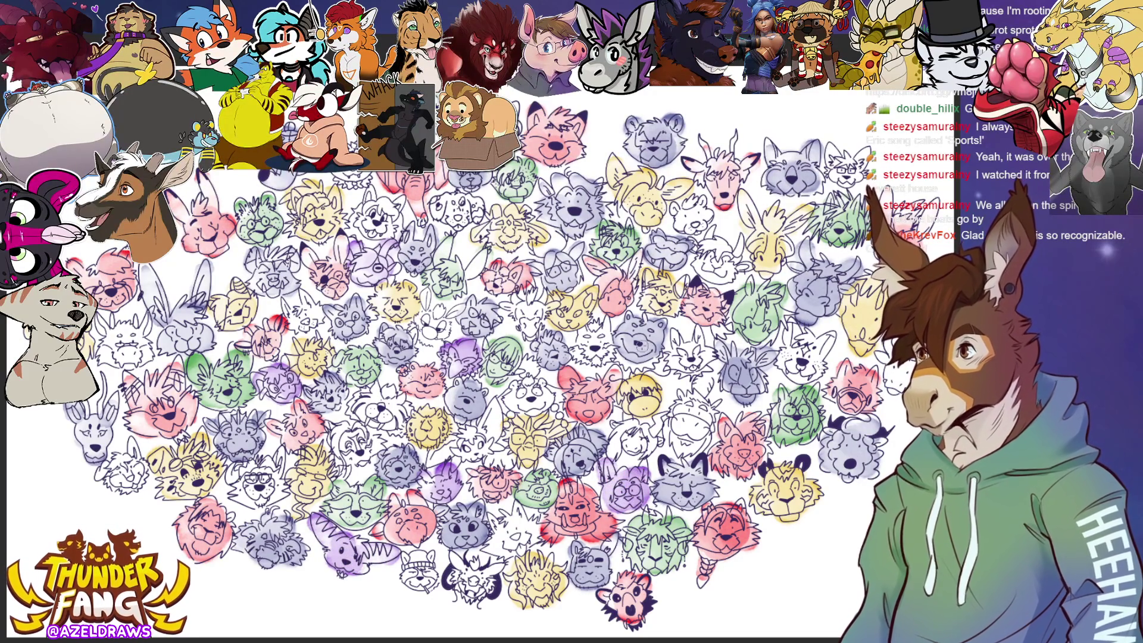
mouse_move(582, 340)
left_mouse_down()
mouse_move(590, 351)
mouse_move(602, 326)
left_mouse_up()
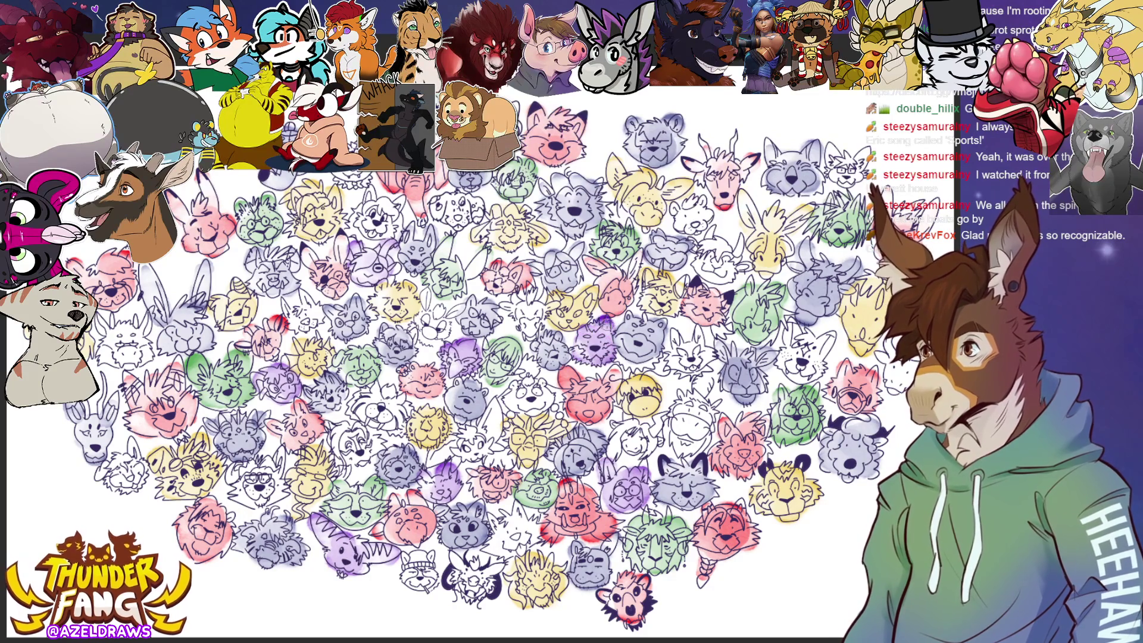
mouse_move(458, 190)
left_mouse_down()
mouse_move(449, 201)
mouse_move(458, 215)
mouse_move(471, 205)
mouse_move(474, 219)
left_mouse_up()
mouse_move(689, 205)
left_mouse_down()
mouse_move(683, 231)
mouse_move(693, 207)
left_mouse_up()
mouse_move(807, 368)
left_mouse_down()
mouse_move(793, 333)
mouse_move(798, 369)
mouse_move(824, 342)
left_mouse_up()
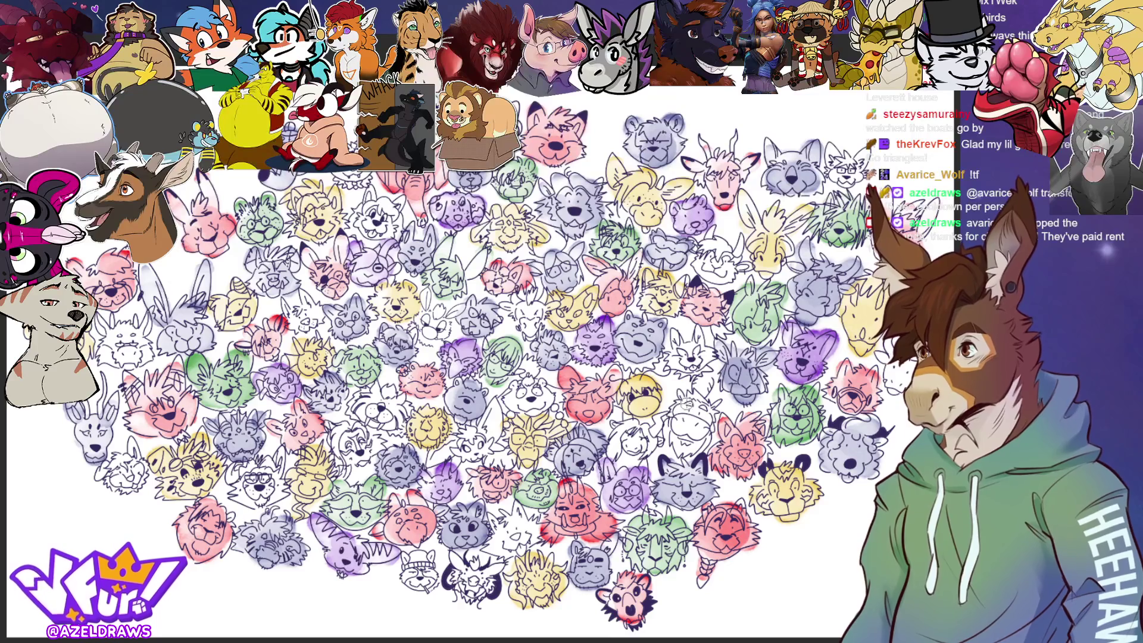
mouse_move(684, 400)
left_mouse_down()
mouse_move(683, 440)
mouse_move(696, 440)
mouse_move(698, 396)
mouse_move(685, 453)
left_mouse_up()
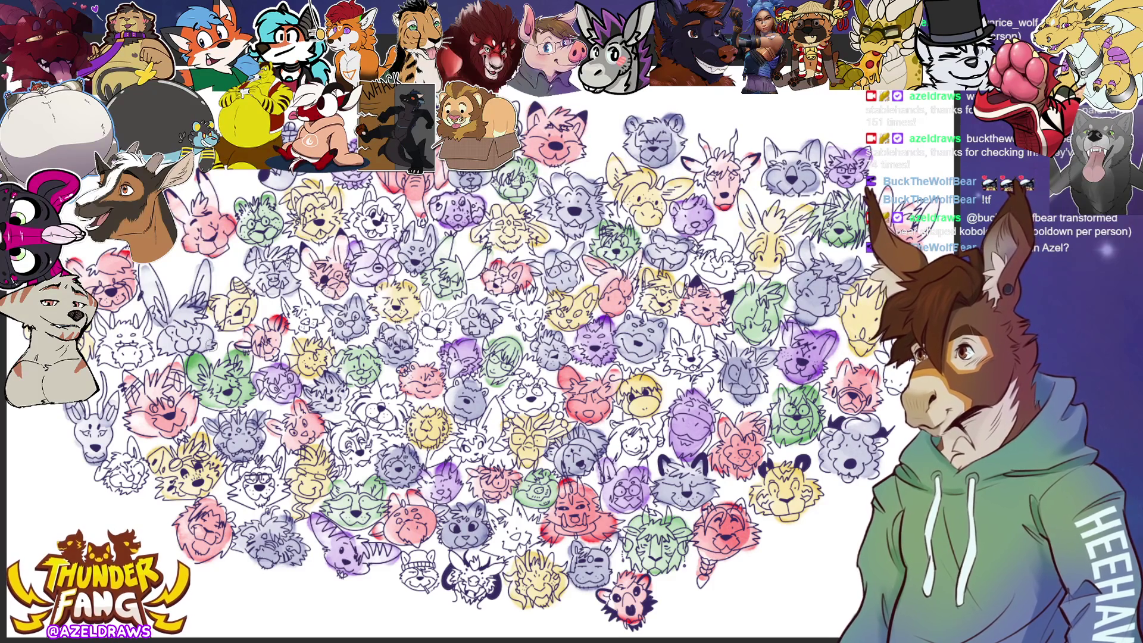
Shade six heads on the left and centre light orange, including the face with glasses.
mouse_move(235, 473)
left_mouse_down()
mouse_move(247, 500)
mouse_move(268, 494)
mouse_move(280, 466)
left_mouse_up()
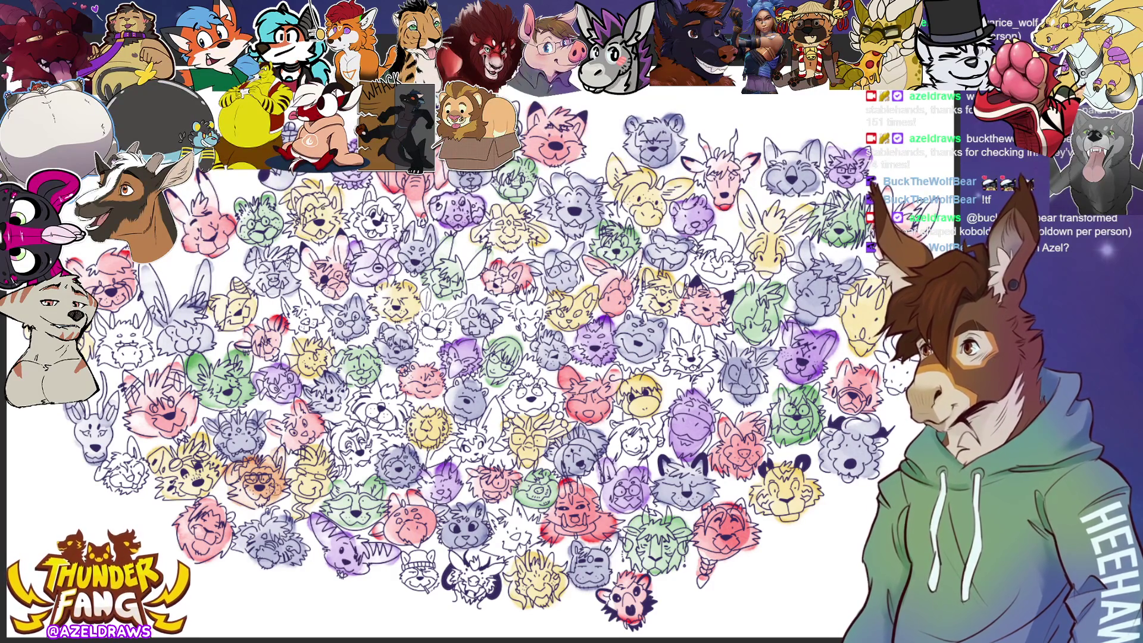
mouse_move(125, 460)
left_mouse_down()
mouse_move(134, 473)
mouse_move(132, 448)
left_mouse_up()
mouse_move(142, 320)
left_mouse_down()
mouse_move(105, 327)
mouse_move(128, 352)
mouse_move(143, 327)
left_mouse_up()
mouse_move(288, 312)
left_mouse_down()
mouse_move(307, 318)
mouse_move(305, 298)
left_mouse_up()
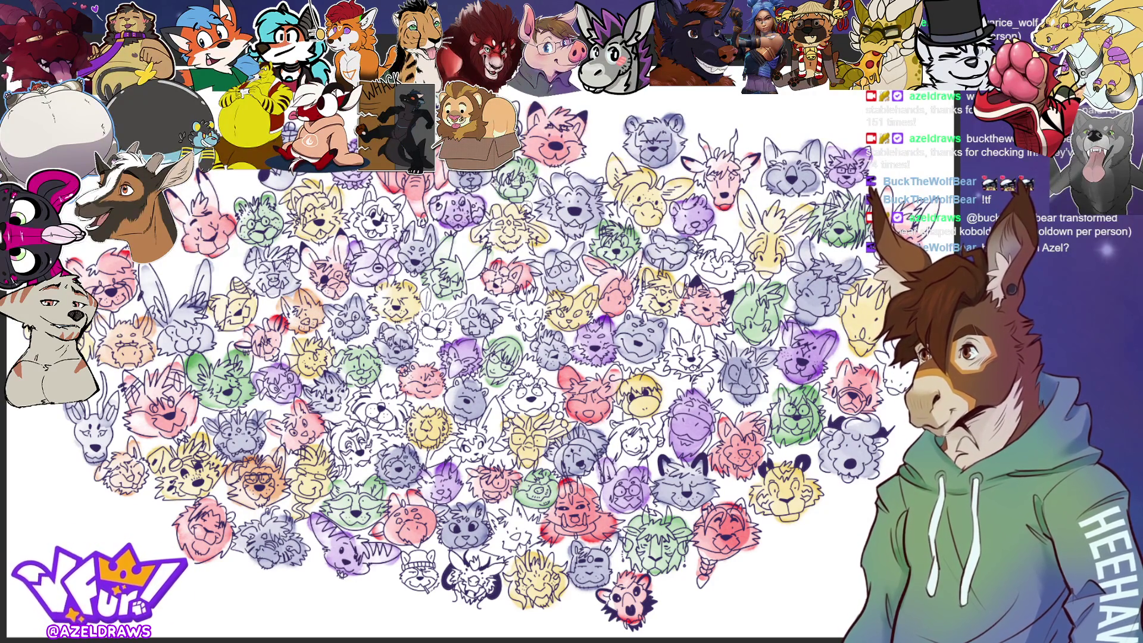
mouse_move(438, 300)
left_mouse_down()
mouse_move(425, 301)
mouse_move(434, 323)
mouse_move(450, 310)
left_mouse_up()
mouse_move(379, 223)
left_mouse_down()
mouse_move(357, 214)
mouse_move(372, 199)
mouse_move(393, 226)
left_mouse_up()
Undo the too-dark shading and wash four uncoloured faces near the bottom and middle in tan.
key("ctrl+z")
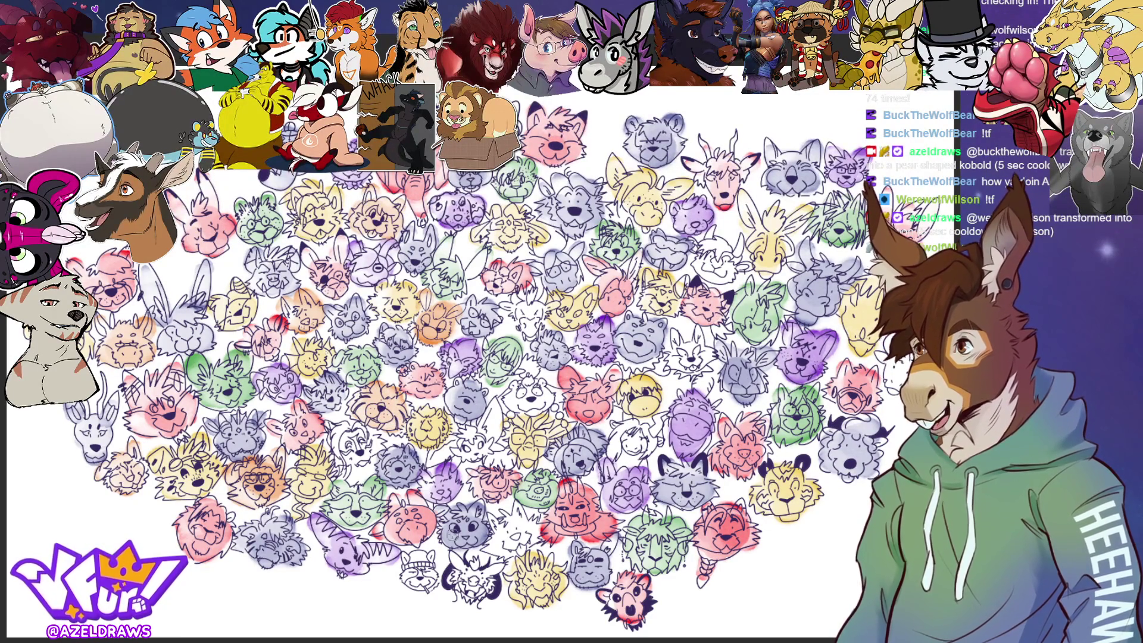
mouse_move(445, 586)
left_mouse_down()
mouse_move(421, 560)
mouse_move(411, 566)
mouse_move(420, 581)
left_mouse_up()
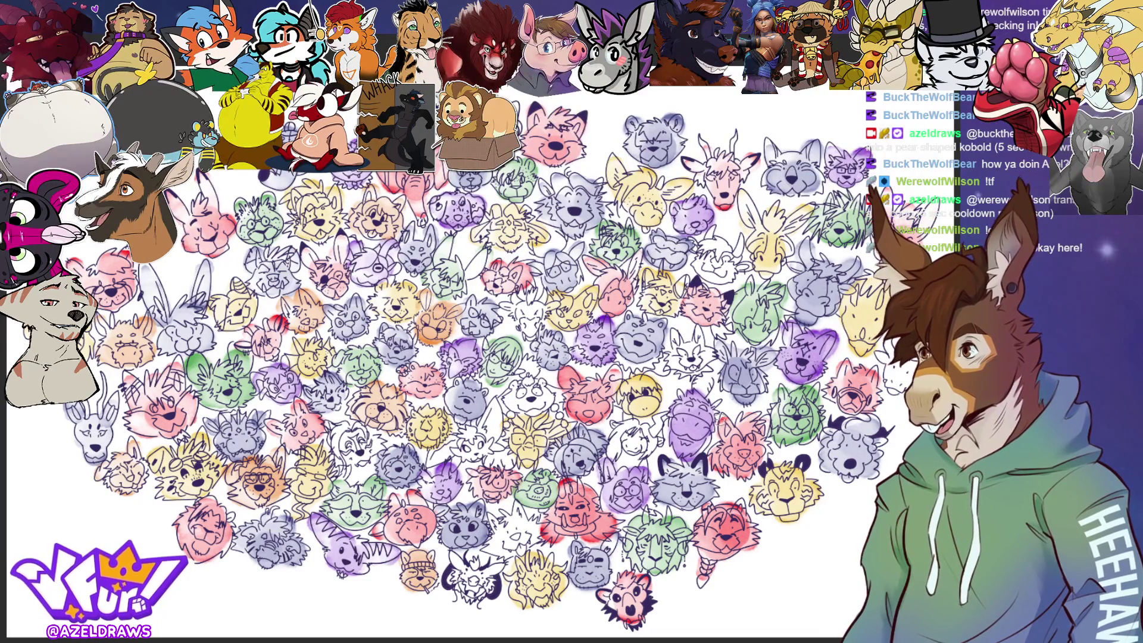
mouse_move(500, 534)
left_mouse_down()
mouse_move(503, 547)
mouse_move(524, 532)
mouse_move(517, 519)
left_mouse_up()
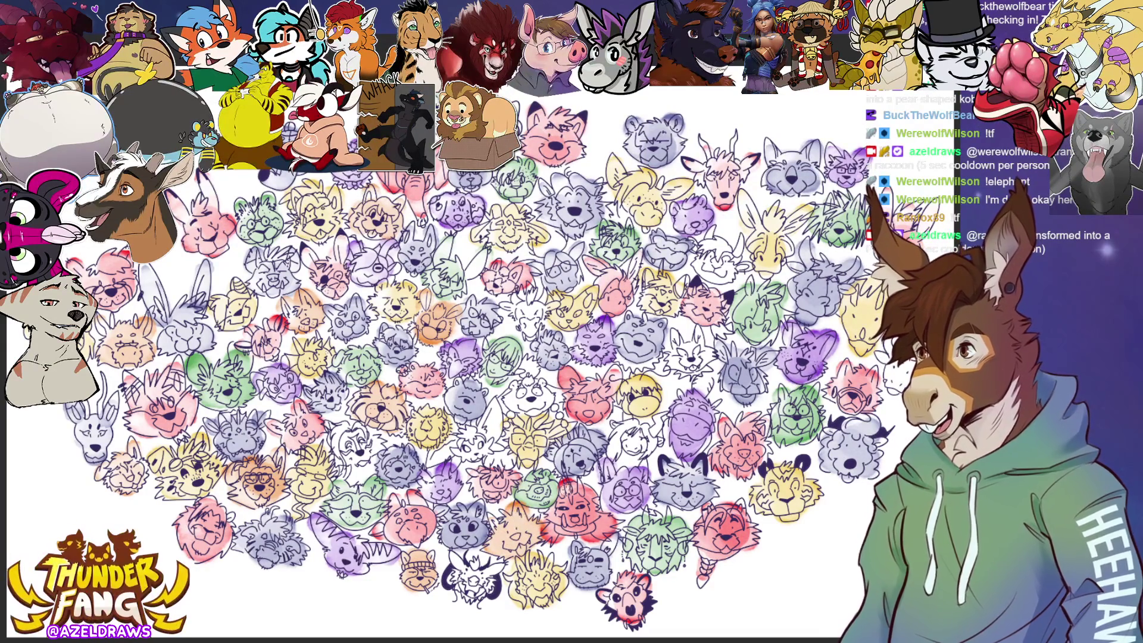
mouse_move(530, 393)
left_mouse_down()
mouse_move(510, 405)
mouse_move(559, 392)
mouse_move(506, 405)
left_mouse_up()
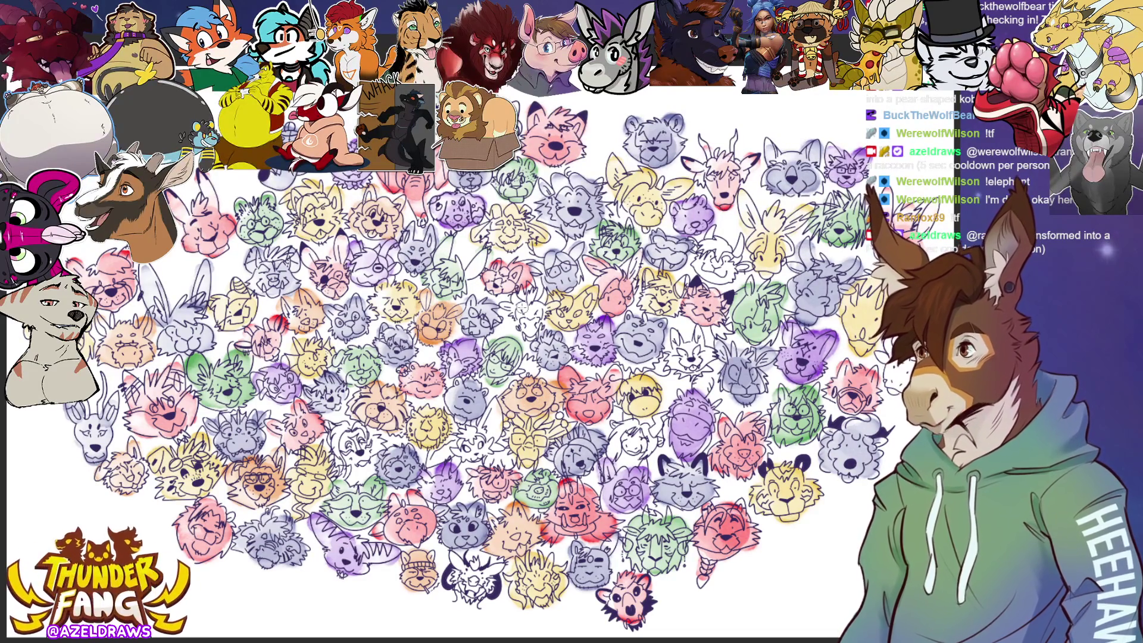
mouse_move(529, 318)
left_mouse_down()
mouse_move(532, 303)
mouse_move(527, 329)
left_mouse_up()
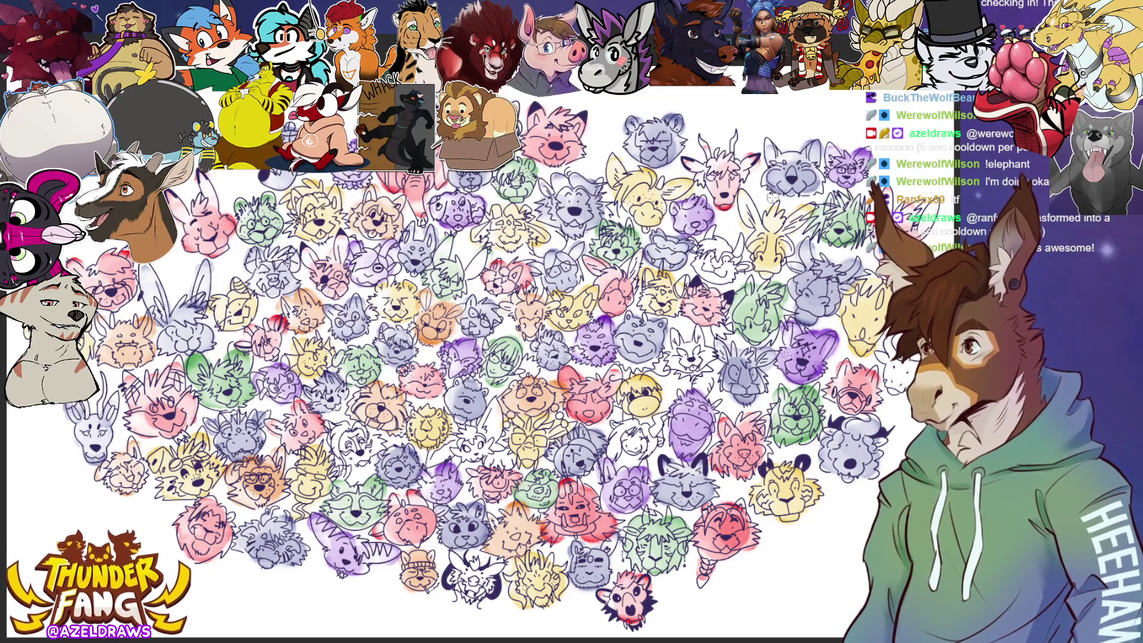
Sketch a small face on the right and tint the fox head peach and nearby heads orange and purple.
mouse_move(709, 245)
left_mouse_down()
mouse_move(717, 280)
mouse_move(695, 244)
left_mouse_up()
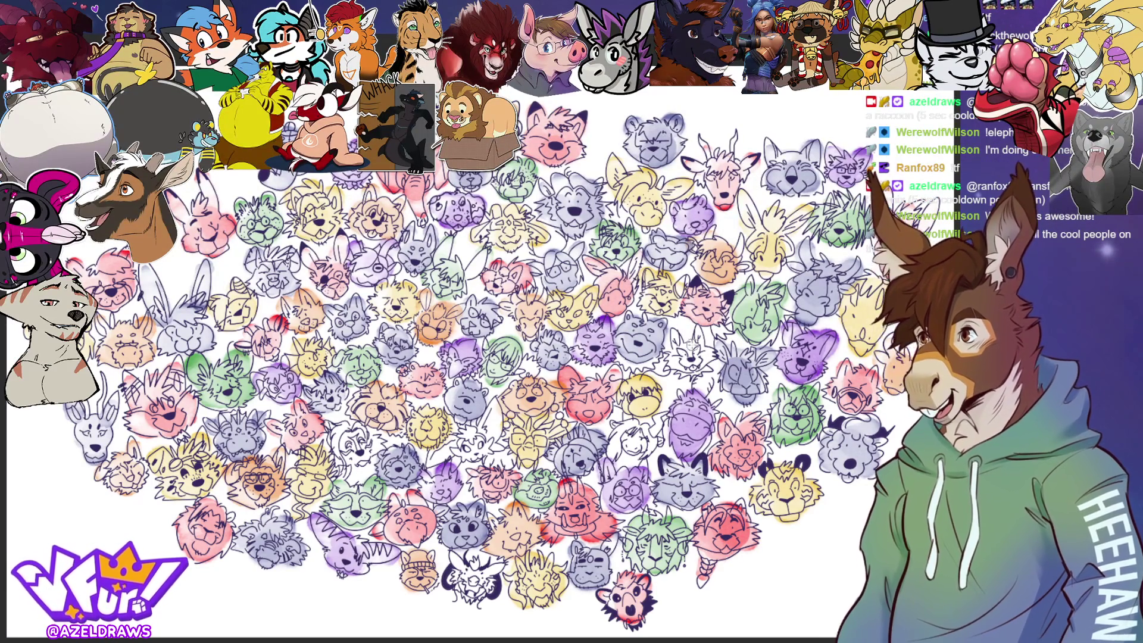
mouse_move(691, 345)
left_mouse_down()
mouse_move(675, 337)
mouse_move(676, 351)
mouse_move(696, 354)
mouse_move(685, 360)
mouse_move(700, 334)
left_mouse_up()
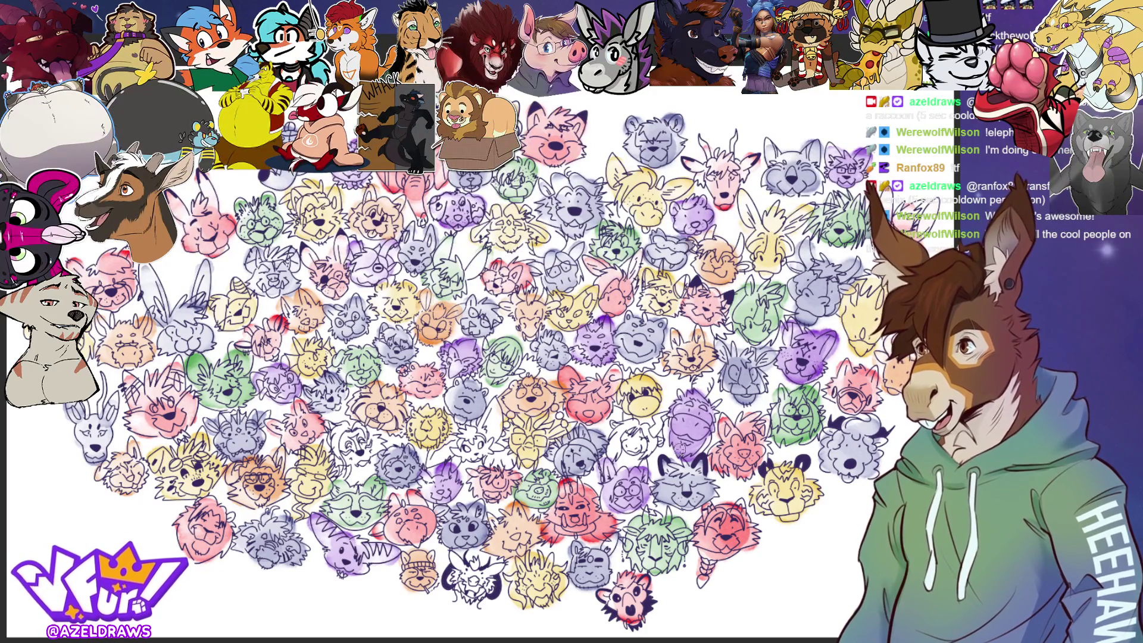
mouse_move(634, 429)
left_mouse_down()
mouse_move(634, 440)
mouse_move(619, 437)
mouse_move(654, 429)
left_mouse_up()
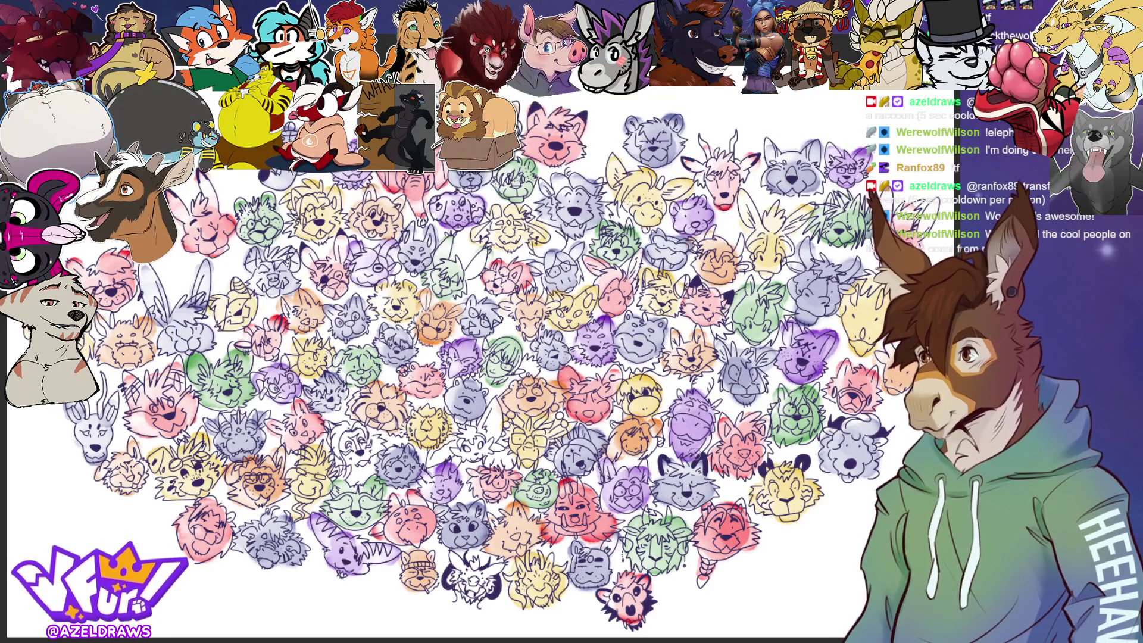
mouse_move(466, 441)
left_mouse_down()
mouse_move(476, 446)
mouse_move(441, 456)
mouse_move(491, 417)
mouse_move(522, 433)
left_mouse_up()
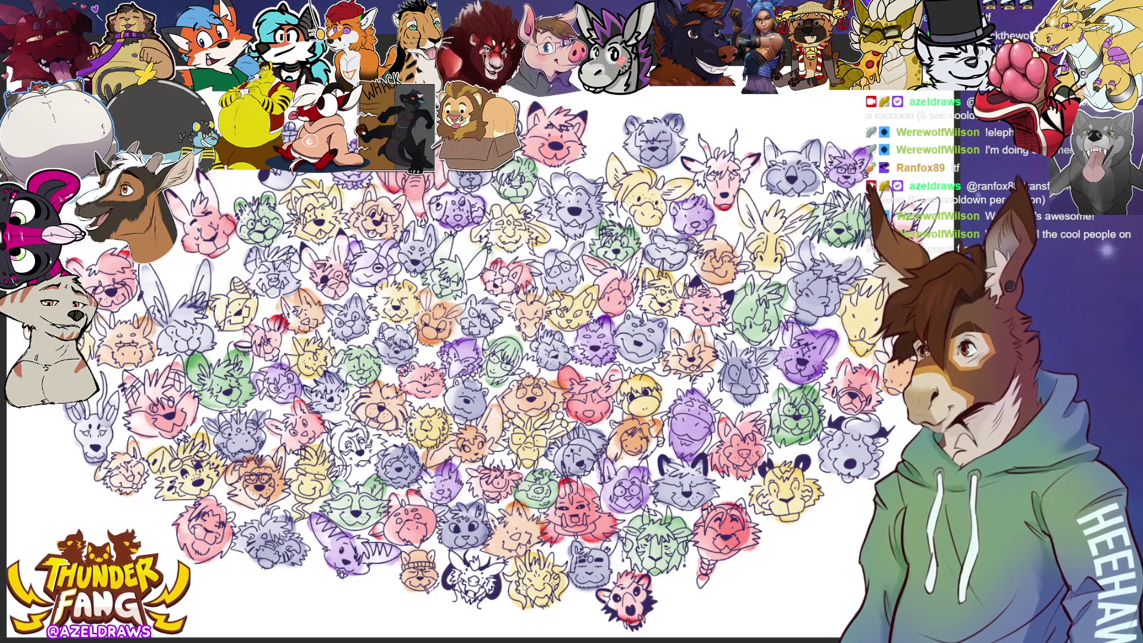
mouse_move(368, 434)
left_mouse_down()
mouse_move(351, 443)
mouse_move(326, 434)
mouse_move(369, 444)
mouse_move(361, 455)
mouse_move(372, 440)
mouse_move(333, 443)
left_mouse_up()
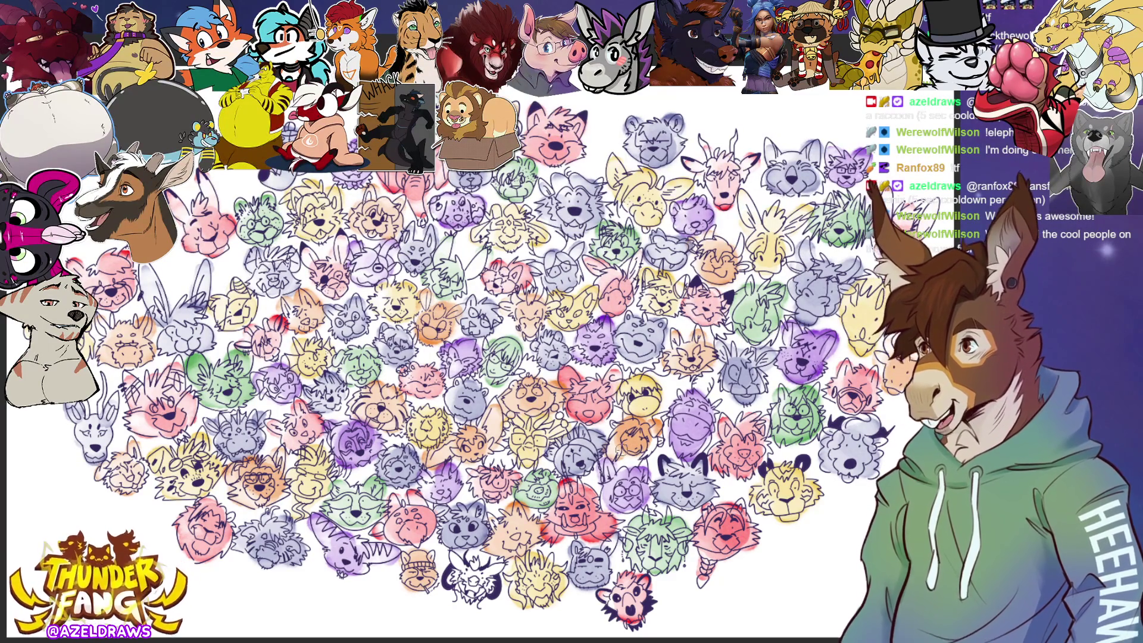
Tint the plain face near the bottom of the sheet purple.
mouse_move(453, 575)
left_mouse_down()
mouse_move(456, 559)
mouse_move(485, 589)
mouse_move(476, 574)
mouse_move(498, 572)
left_mouse_up()
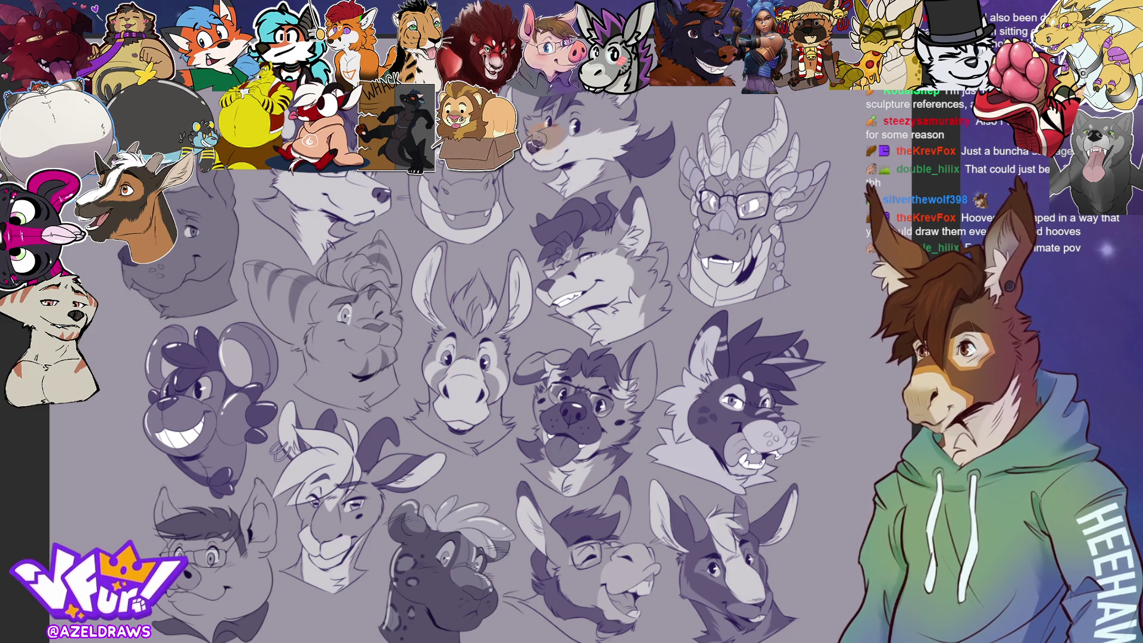
Wash the top wolf's muzzle, the glasses sketch's muzzle and the top-left fox head in peach.
mouse_move(540, 126)
left_mouse_down()
mouse_move(590, 158)
mouse_move(568, 179)
mouse_move(604, 165)
mouse_move(610, 153)
mouse_move(557, 106)
mouse_move(577, 86)
mouse_move(619, 116)
mouse_move(636, 161)
left_mouse_up()
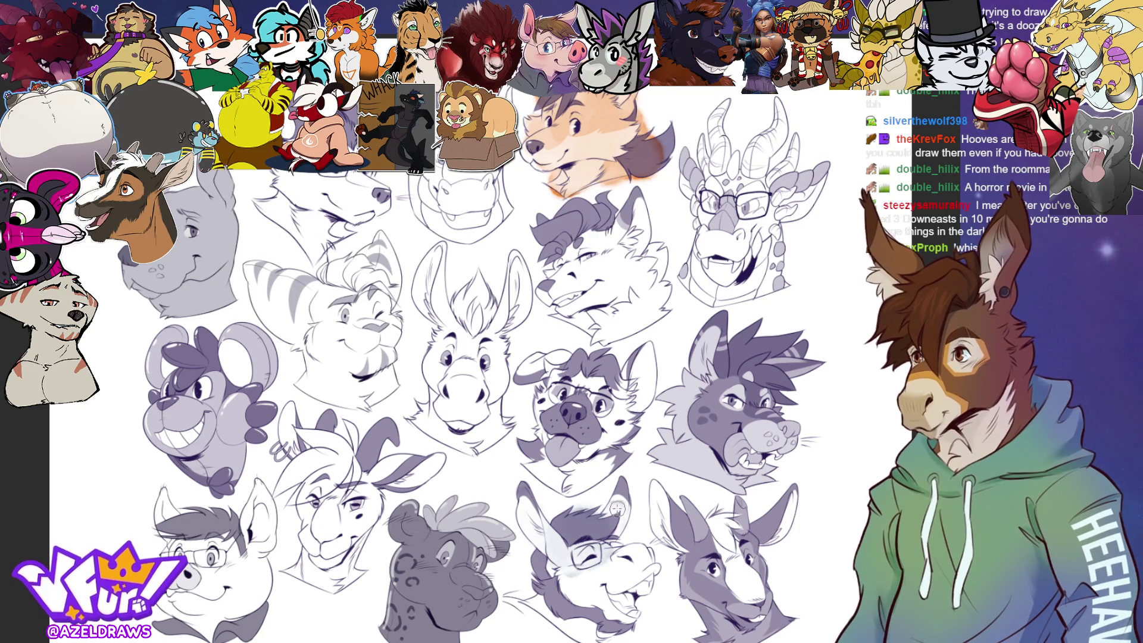
mouse_move(589, 565)
left_mouse_down()
mouse_move(634, 560)
mouse_move(613, 619)
mouse_move(579, 601)
mouse_move(563, 569)
mouse_move(542, 607)
mouse_move(575, 624)
left_mouse_up()
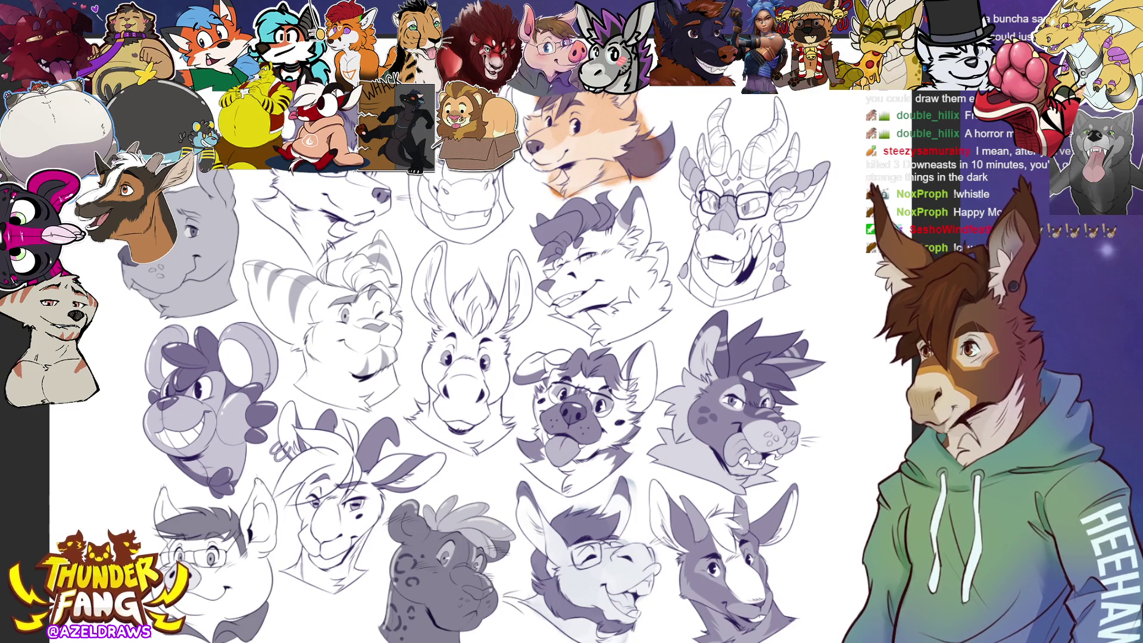
mouse_move(285, 173)
left_mouse_down()
mouse_move(307, 191)
mouse_move(280, 211)
mouse_move(304, 235)
mouse_move(326, 237)
mouse_move(317, 222)
left_mouse_up()
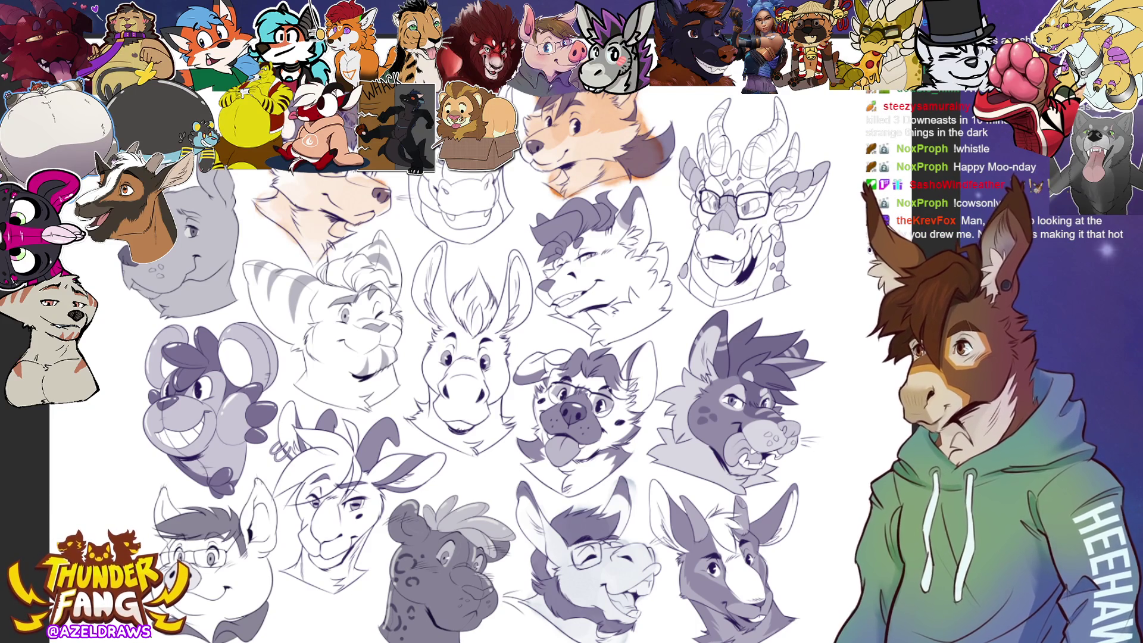
Undo the fox's peach wash and repaint it, adding more peach along the muzzle.
key("ctrl+z")
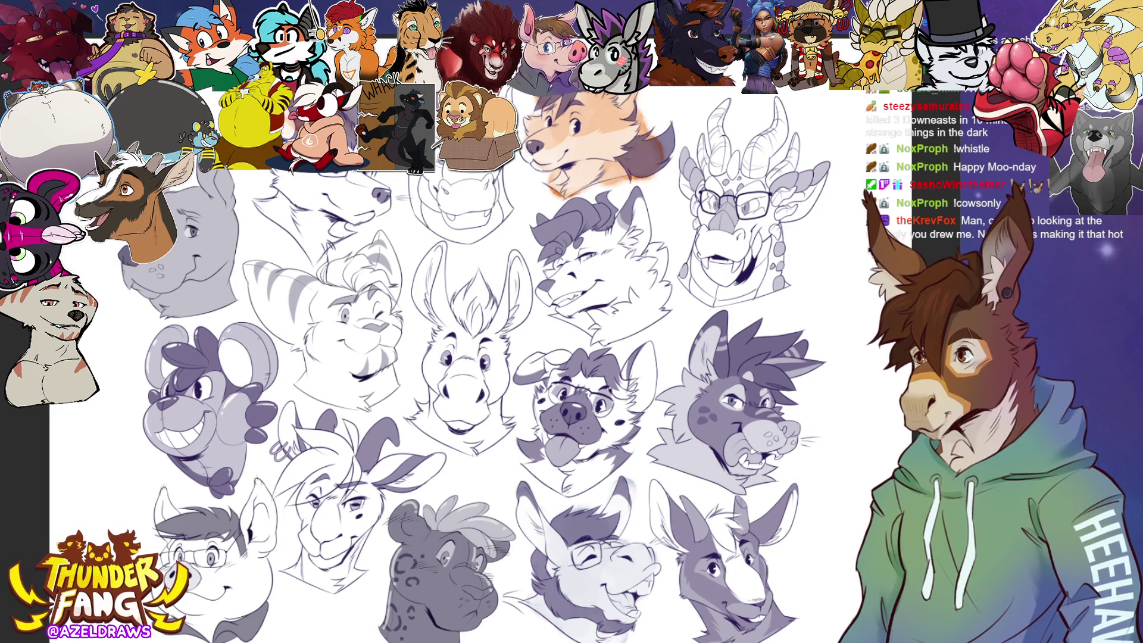
mouse_move(298, 197)
left_mouse_down()
mouse_move(318, 182)
mouse_move(351, 184)
mouse_move(353, 201)
mouse_move(375, 196)
mouse_move(327, 235)
mouse_move(275, 209)
left_mouse_up()
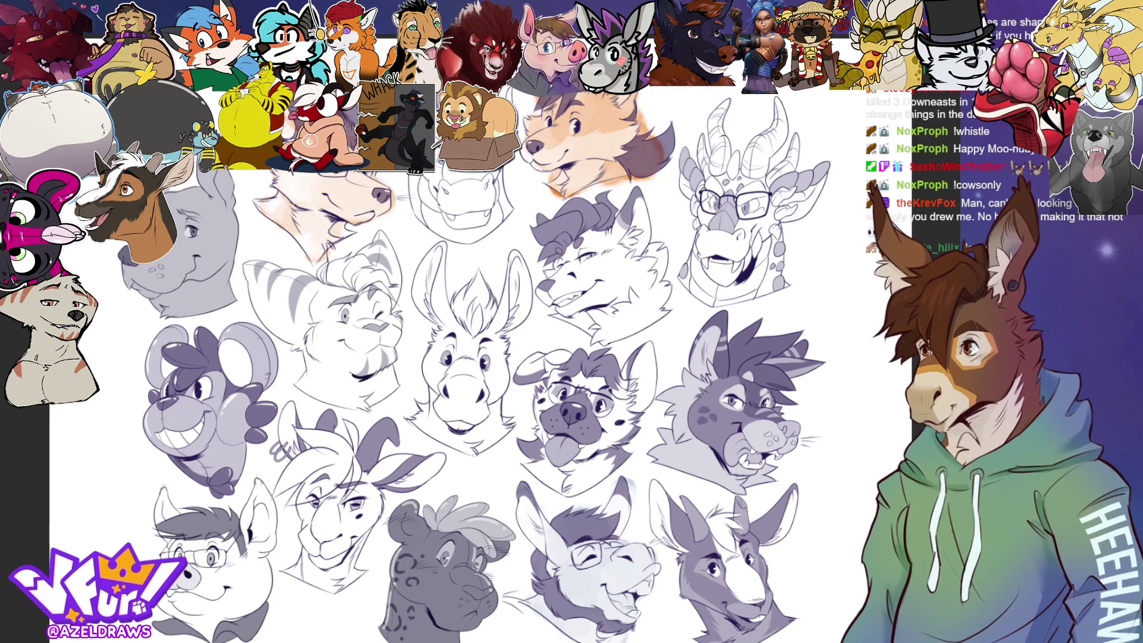
mouse_move(280, 177)
left_mouse_down()
mouse_move(363, 192)
mouse_move(295, 229)
mouse_move(333, 244)
left_mouse_up()
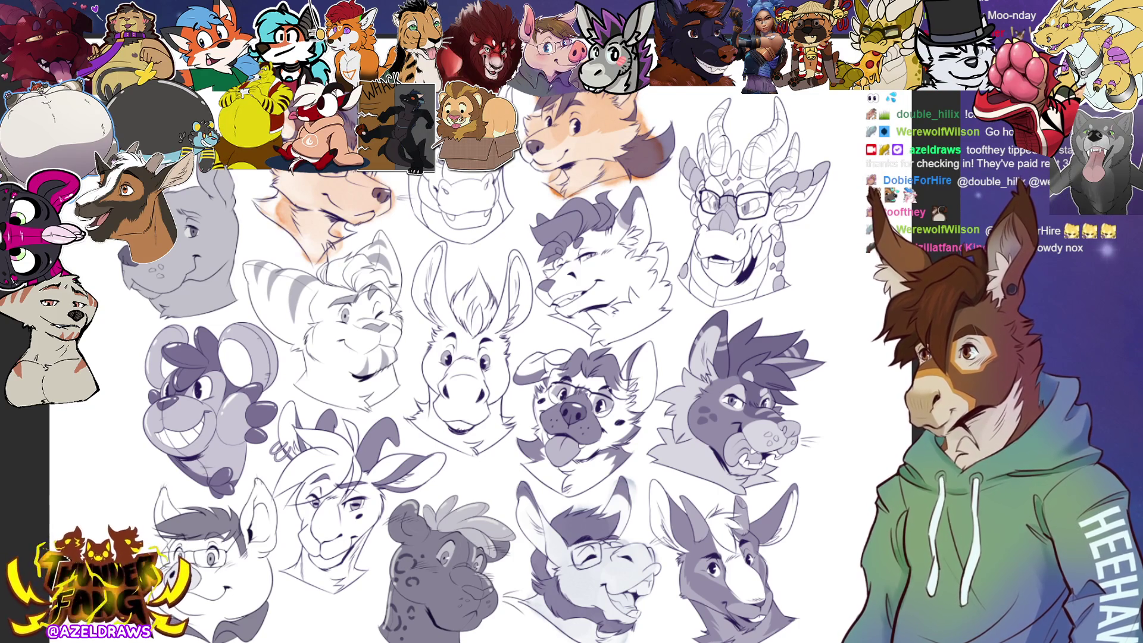
Tint the spotted dog's snout, forehead and ear tan, and the central donkey's cheeks, nose and ear pink.
mouse_move(565, 399)
left_mouse_down()
mouse_move(541, 410)
mouse_move(574, 427)
mouse_move(536, 446)
mouse_move(536, 464)
mouse_move(566, 473)
mouse_move(607, 452)
mouse_move(607, 420)
mouse_move(563, 363)
mouse_move(524, 374)
mouse_move(559, 360)
mouse_move(524, 375)
left_mouse_up()
mouse_move(649, 369)
left_mouse_down()
mouse_move(643, 359)
mouse_move(631, 405)
mouse_move(643, 357)
mouse_move(634, 399)
left_mouse_up()
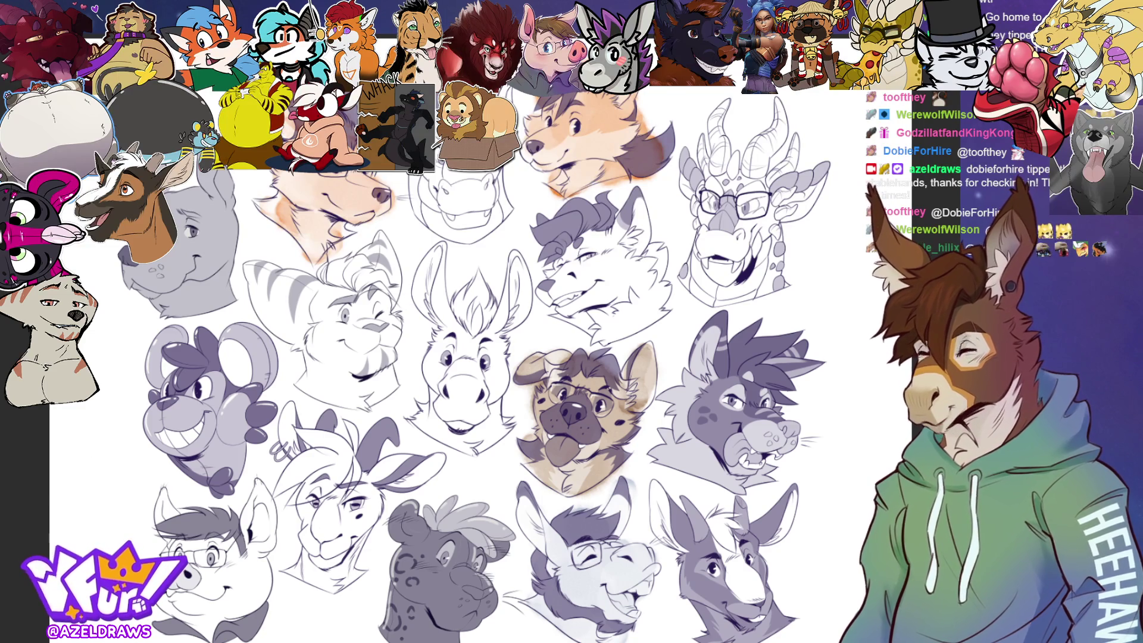
mouse_move(456, 361)
left_mouse_down()
mouse_move(438, 349)
mouse_move(432, 364)
mouse_move(452, 377)
mouse_move(431, 422)
mouse_move(471, 449)
mouse_move(497, 438)
mouse_move(491, 417)
mouse_move(465, 403)
mouse_move(491, 367)
mouse_move(455, 316)
mouse_move(473, 280)
mouse_move(484, 325)
mouse_move(491, 315)
mouse_move(506, 342)
mouse_move(515, 265)
mouse_move(510, 315)
mouse_move(467, 275)
left_mouse_up()
mouse_move(435, 313)
left_mouse_down()
mouse_move(439, 255)
mouse_move(434, 304)
mouse_move(441, 255)
mouse_move(424, 292)
mouse_move(435, 279)
mouse_move(437, 315)
mouse_move(451, 308)
left_mouse_up()
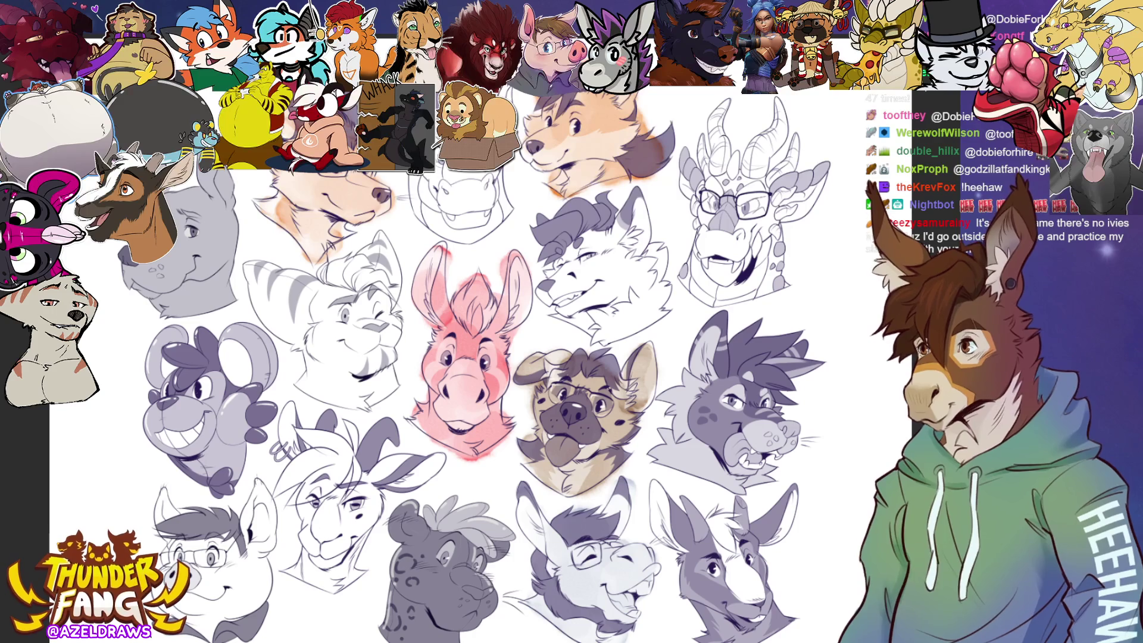
Shade the lower-right donkey's face and neck brown and paint the mouse's face blue.
mouse_move(729, 569)
left_mouse_down()
mouse_move(712, 562)
mouse_move(699, 589)
mouse_move(762, 601)
mouse_move(741, 553)
mouse_move(665, 524)
mouse_move(657, 491)
mouse_move(702, 533)
mouse_move(744, 514)
mouse_move(765, 530)
mouse_move(786, 501)
left_mouse_up()
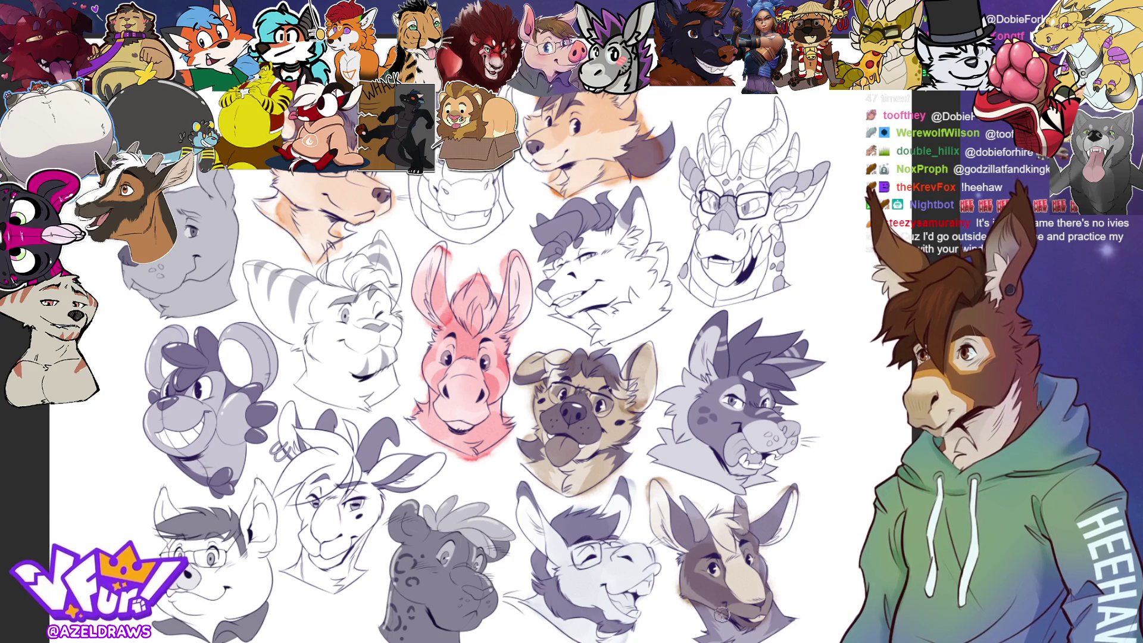
mouse_move(711, 616)
left_mouse_down()
mouse_move(741, 634)
mouse_move(772, 612)
mouse_move(756, 584)
mouse_move(774, 510)
left_mouse_up()
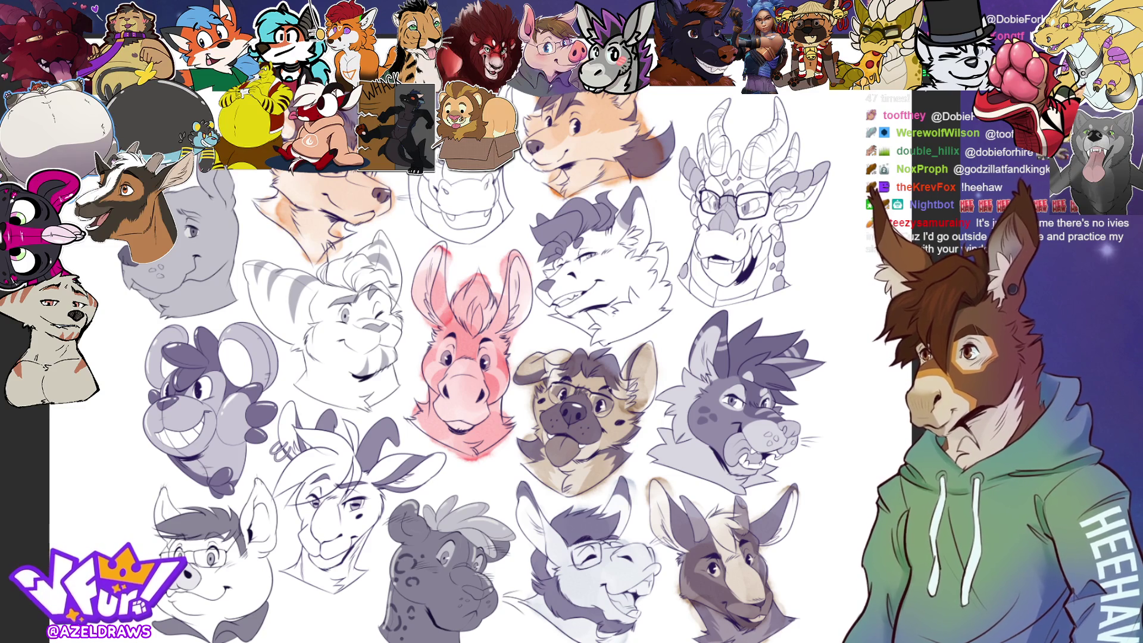
mouse_move(199, 412)
left_mouse_down()
mouse_move(157, 411)
mouse_move(153, 435)
mouse_move(190, 442)
mouse_move(220, 477)
mouse_move(235, 467)
mouse_move(235, 426)
mouse_move(250, 434)
mouse_move(259, 411)
mouse_move(226, 405)
mouse_move(250, 381)
mouse_move(206, 393)
mouse_move(157, 366)
mouse_move(148, 336)
mouse_move(170, 331)
mouse_move(186, 371)
mouse_move(205, 339)
mouse_move(238, 358)
mouse_move(229, 372)
mouse_move(237, 334)
mouse_move(271, 375)
mouse_move(266, 331)
mouse_move(212, 409)
mouse_move(215, 426)
mouse_move(219, 410)
mouse_move(235, 416)
mouse_move(231, 432)
mouse_move(237, 411)
mouse_move(229, 440)
mouse_move(244, 402)
mouse_move(230, 437)
mouse_move(189, 465)
mouse_move(235, 457)
mouse_move(192, 457)
mouse_move(191, 412)
mouse_move(161, 440)
mouse_move(202, 413)
mouse_move(205, 381)
mouse_move(169, 395)
mouse_move(178, 363)
mouse_move(167, 351)
mouse_move(173, 343)
mouse_move(195, 368)
mouse_move(206, 342)
mouse_move(238, 369)
mouse_move(241, 345)
mouse_move(257, 378)
mouse_move(274, 375)
mouse_move(236, 342)
left_mouse_up()
Remove the blue stroke from the mouse and paint a red blush on the rabbit's cheek.
key("Delete")
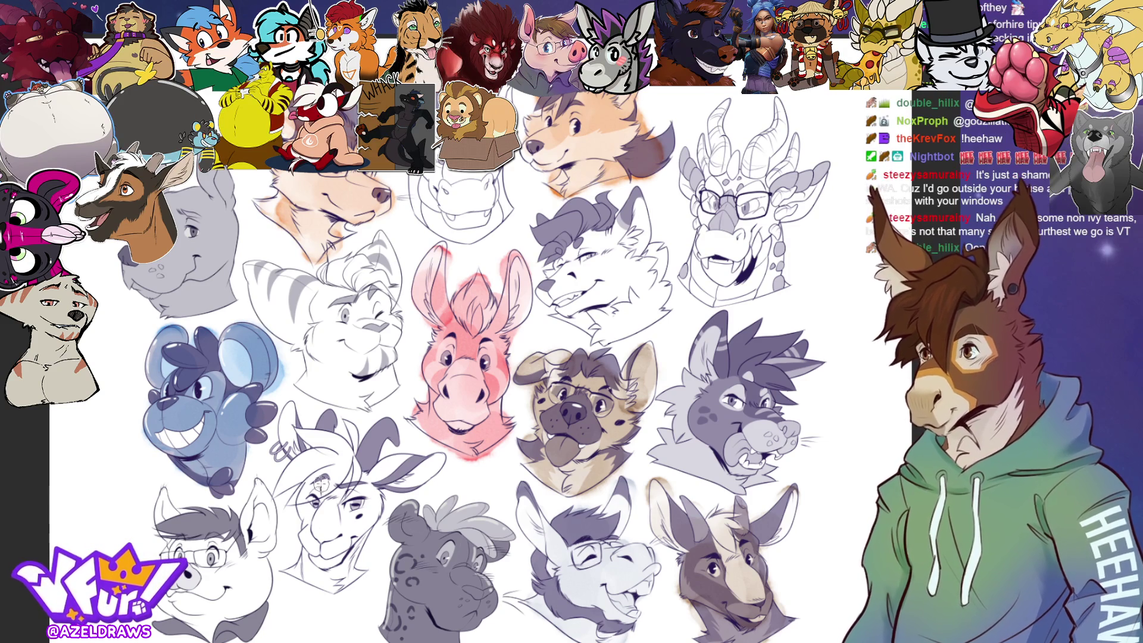
mouse_move(321, 485)
left_mouse_down()
mouse_move(314, 567)
mouse_move(336, 580)
mouse_move(364, 483)
mouse_move(356, 466)
mouse_move(310, 459)
mouse_move(292, 476)
mouse_move(279, 441)
mouse_move(323, 445)
left_mouse_up()
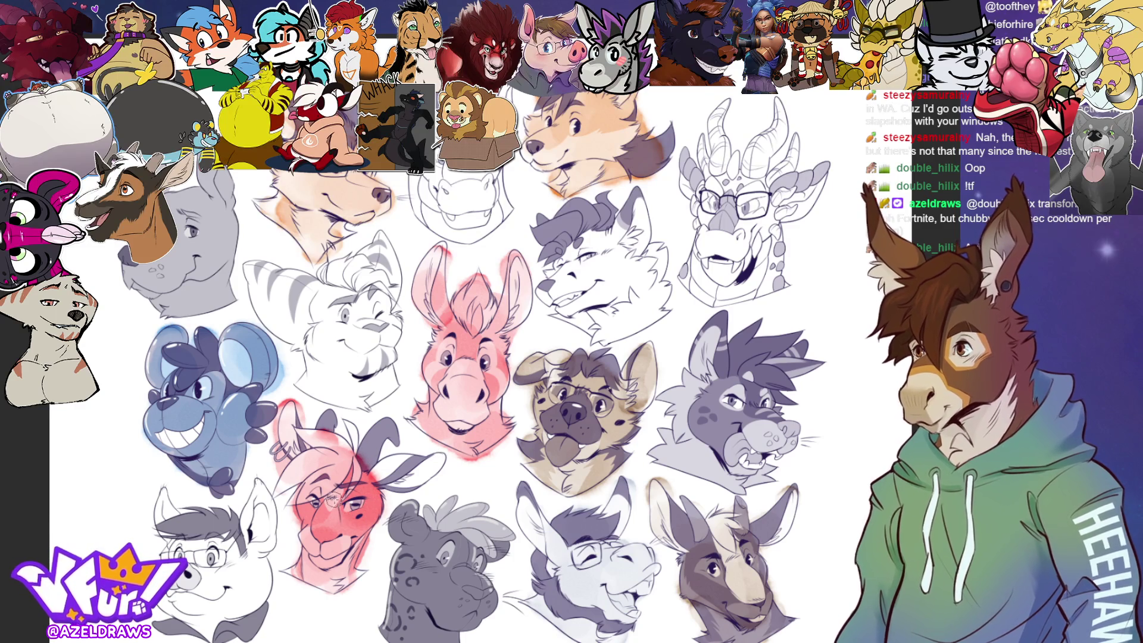
Redo the rabbit's colour: pink ear and hair, a darker ear and red blush around the eye.
key("ctrl+z")
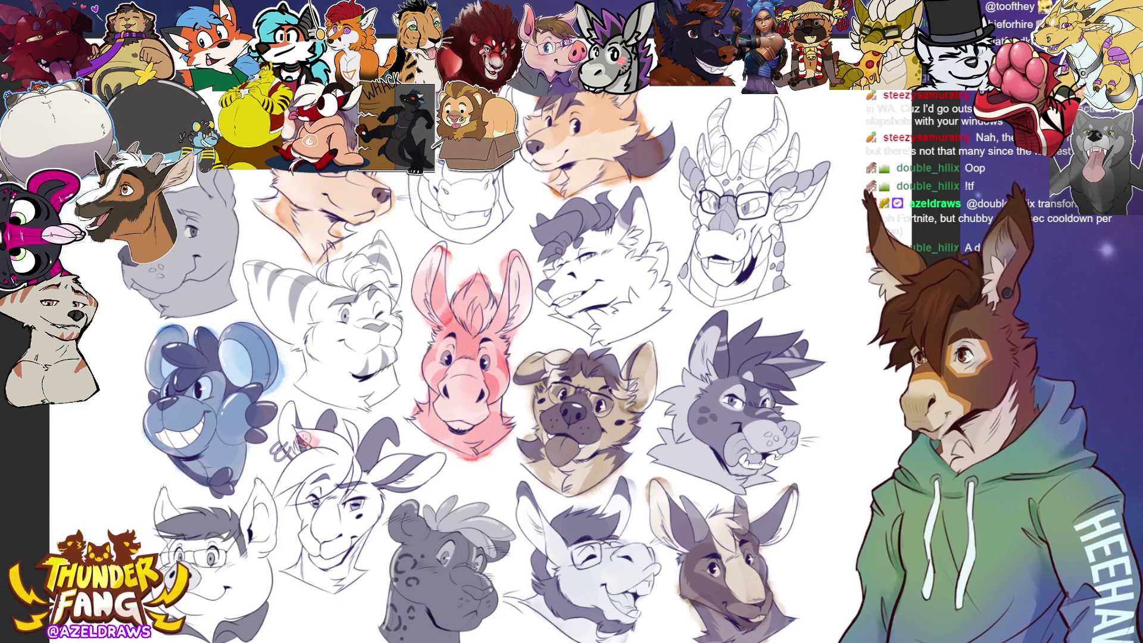
mouse_move(303, 440)
left_mouse_down()
mouse_move(339, 461)
mouse_move(293, 476)
mouse_move(328, 476)
mouse_move(309, 482)
mouse_move(291, 412)
mouse_move(295, 425)
mouse_move(326, 425)
left_mouse_up()
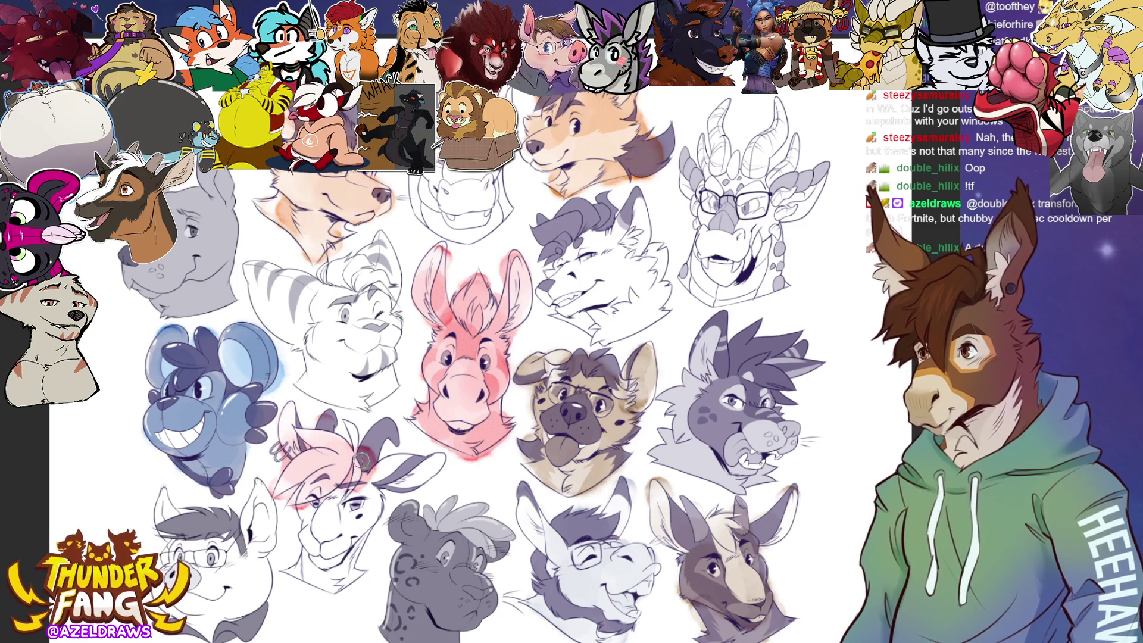
mouse_move(362, 460)
left_mouse_down()
mouse_move(375, 431)
mouse_move(310, 509)
mouse_move(313, 553)
mouse_move(339, 569)
mouse_move(348, 503)
mouse_move(366, 512)
mouse_move(365, 491)
mouse_move(430, 465)
mouse_move(348, 509)
mouse_move(297, 574)
mouse_move(363, 580)
left_mouse_up()
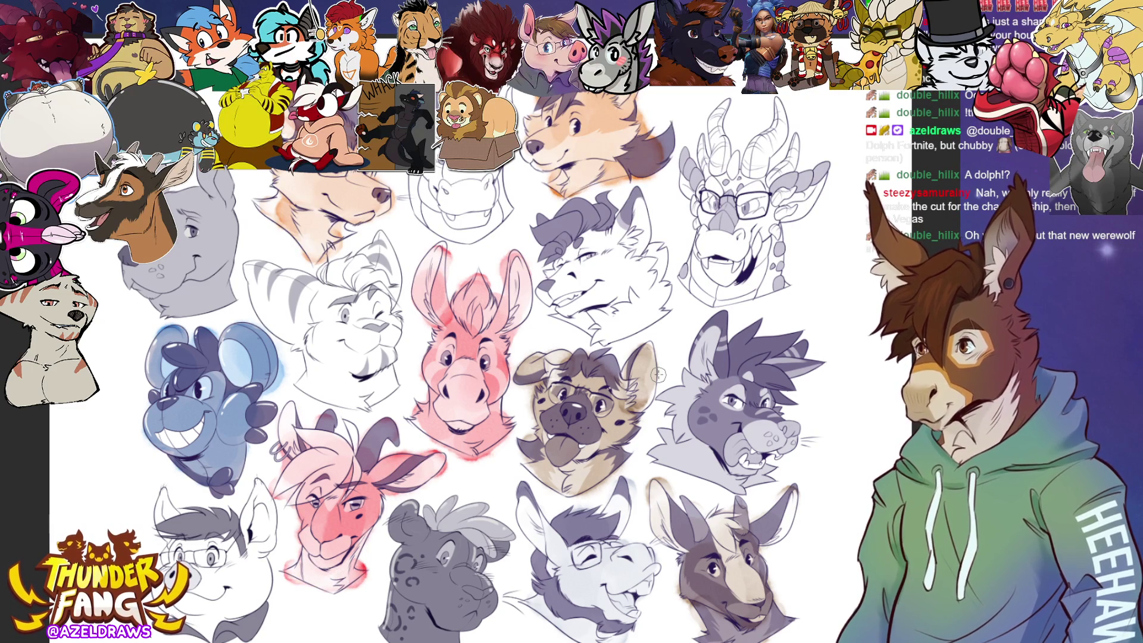
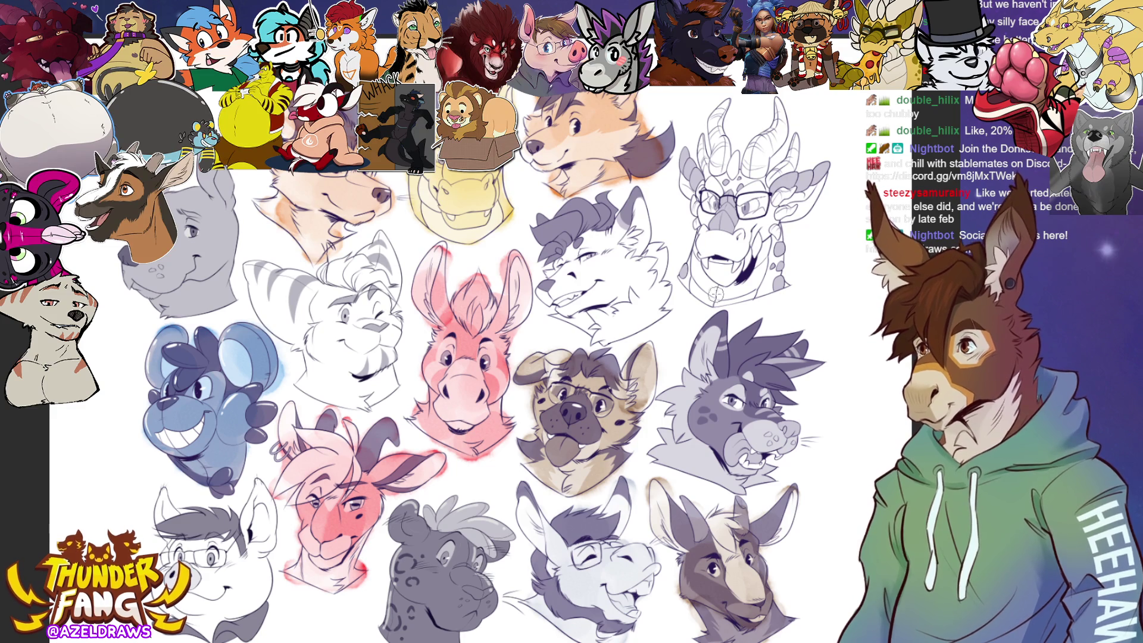
Paint the dragon head's glasses and nose yellow with a soft brush.
mouse_move(721, 206)
left_mouse_down()
mouse_move(712, 191)
mouse_move(700, 209)
mouse_move(719, 226)
mouse_move(744, 190)
mouse_move(726, 256)
mouse_move(708, 268)
mouse_move(714, 244)
mouse_move(691, 295)
mouse_move(738, 286)
mouse_move(763, 257)
mouse_move(771, 203)
mouse_move(812, 181)
mouse_move(750, 178)
mouse_move(756, 148)
mouse_move(720, 178)
mouse_move(718, 158)
mouse_move(690, 181)
mouse_move(688, 161)
mouse_move(708, 181)
mouse_move(703, 144)
mouse_move(717, 145)
mouse_move(716, 122)
left_mouse_up()
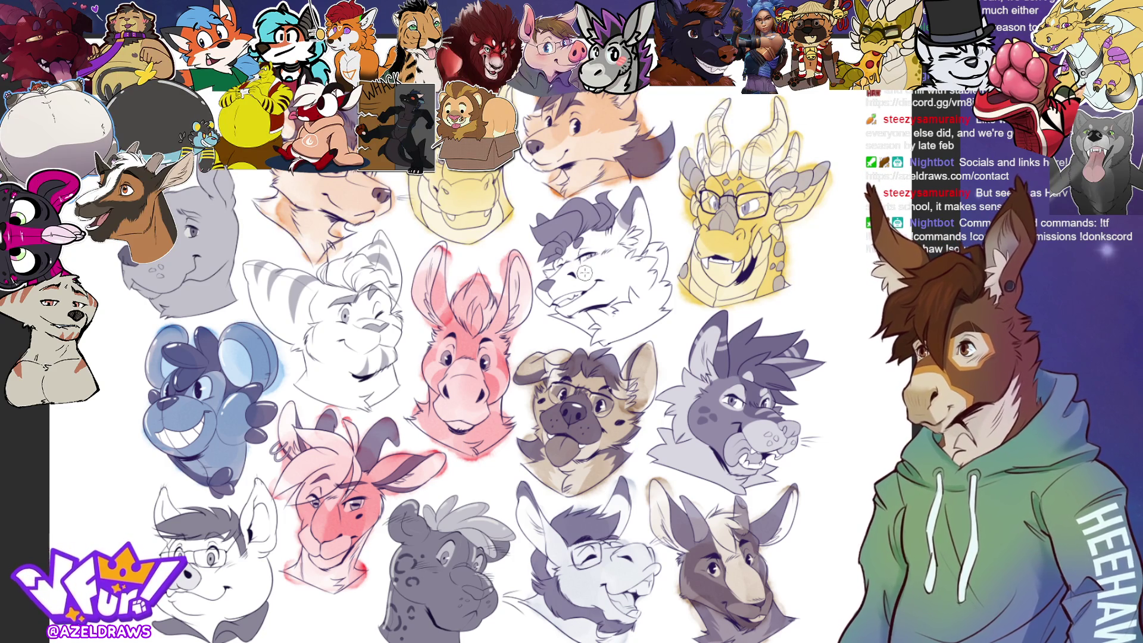
Shade the wolf's cheek and muzzle tan, add dark hair strokes, and paint dark blue around the grey head's eye.
mouse_move(578, 270)
left_mouse_down()
mouse_move(556, 291)
mouse_move(607, 325)
mouse_move(631, 321)
mouse_move(631, 298)
mouse_move(566, 241)
left_mouse_up()
mouse_move(548, 232)
left_mouse_down()
mouse_move(603, 210)
mouse_move(619, 235)
mouse_move(632, 208)
mouse_move(628, 253)
mouse_move(651, 289)
left_mouse_up()
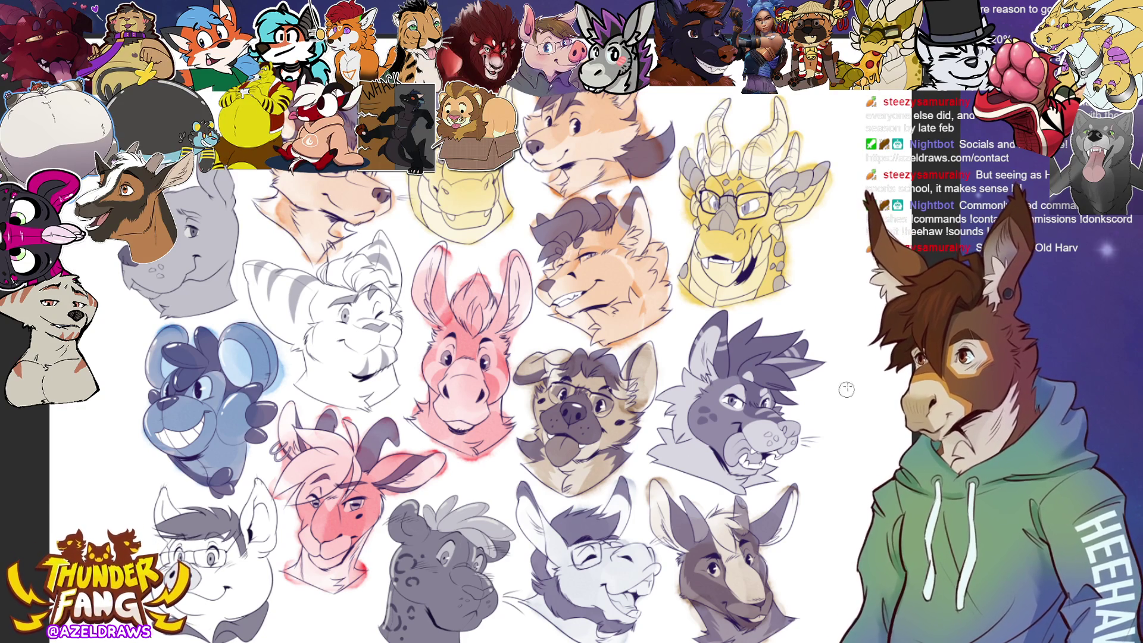
mouse_move(700, 393)
left_mouse_down()
mouse_move(714, 435)
mouse_move(747, 410)
mouse_move(726, 444)
mouse_move(791, 435)
mouse_move(741, 458)
mouse_move(687, 443)
mouse_move(665, 457)
mouse_move(717, 468)
mouse_move(723, 455)
mouse_move(692, 402)
mouse_move(715, 330)
mouse_move(718, 363)
mouse_move(744, 343)
mouse_move(738, 366)
mouse_move(786, 342)
mouse_move(755, 377)
mouse_move(770, 391)
mouse_move(768, 364)
mouse_move(793, 351)
left_mouse_up()
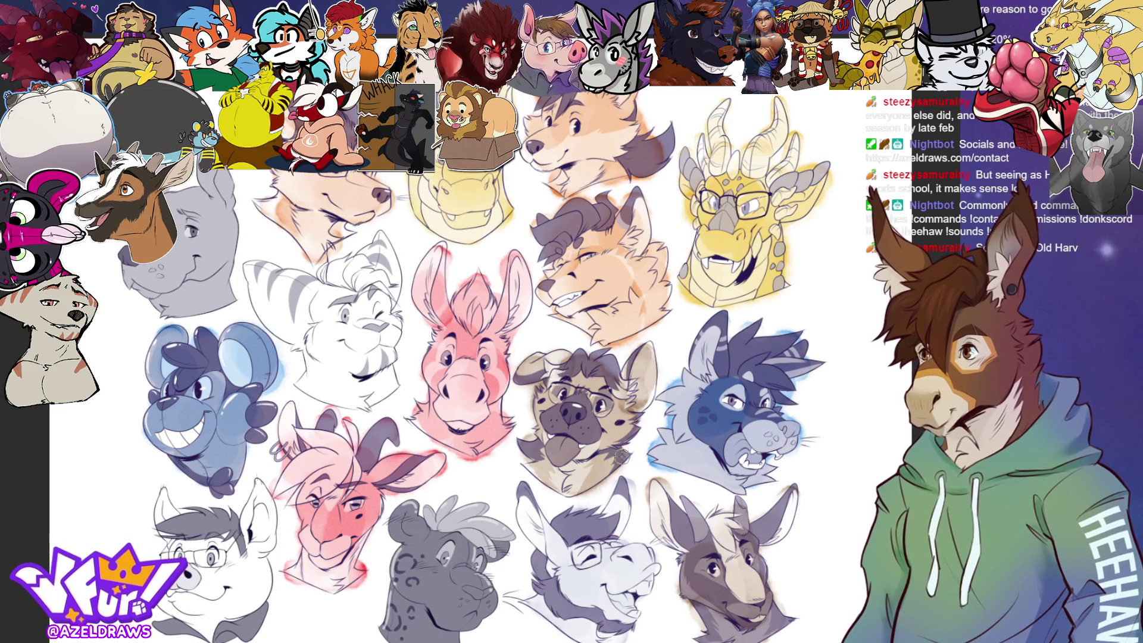
Add a dark magenta blush to the leopard's cheek and soft grey shading to the white tiger face.
mouse_move(434, 574)
left_mouse_down()
mouse_move(408, 570)
mouse_move(470, 619)
mouse_move(479, 581)
mouse_move(399, 512)
mouse_move(437, 524)
mouse_move(453, 507)
mouse_move(479, 516)
mouse_move(453, 523)
mouse_move(482, 512)
mouse_move(500, 533)
mouse_move(459, 528)
mouse_move(433, 542)
mouse_move(397, 625)
mouse_move(459, 638)
mouse_move(468, 590)
left_mouse_up()
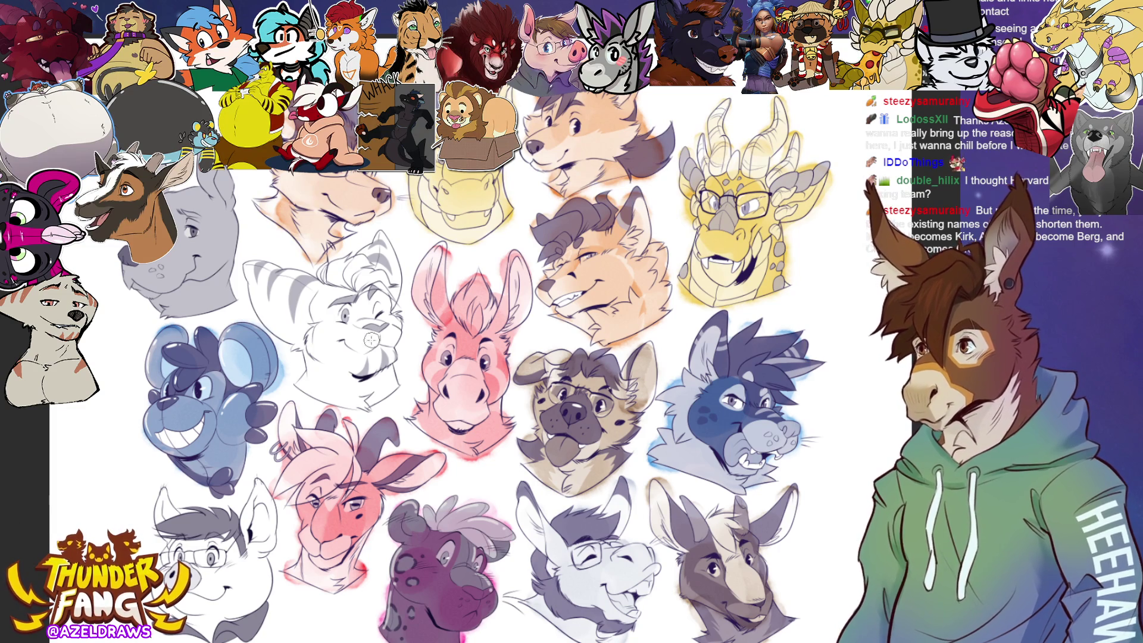
mouse_move(371, 339)
left_mouse_down()
mouse_move(357, 345)
mouse_move(326, 315)
mouse_move(280, 315)
mouse_move(285, 333)
mouse_move(257, 276)
mouse_move(334, 287)
mouse_move(381, 244)
mouse_move(384, 291)
mouse_move(356, 307)
mouse_move(380, 342)
mouse_move(375, 360)
mouse_move(322, 361)
mouse_move(316, 387)
mouse_move(360, 402)
mouse_move(374, 375)
mouse_move(387, 386)
mouse_move(381, 342)
mouse_move(345, 302)
left_mouse_up()
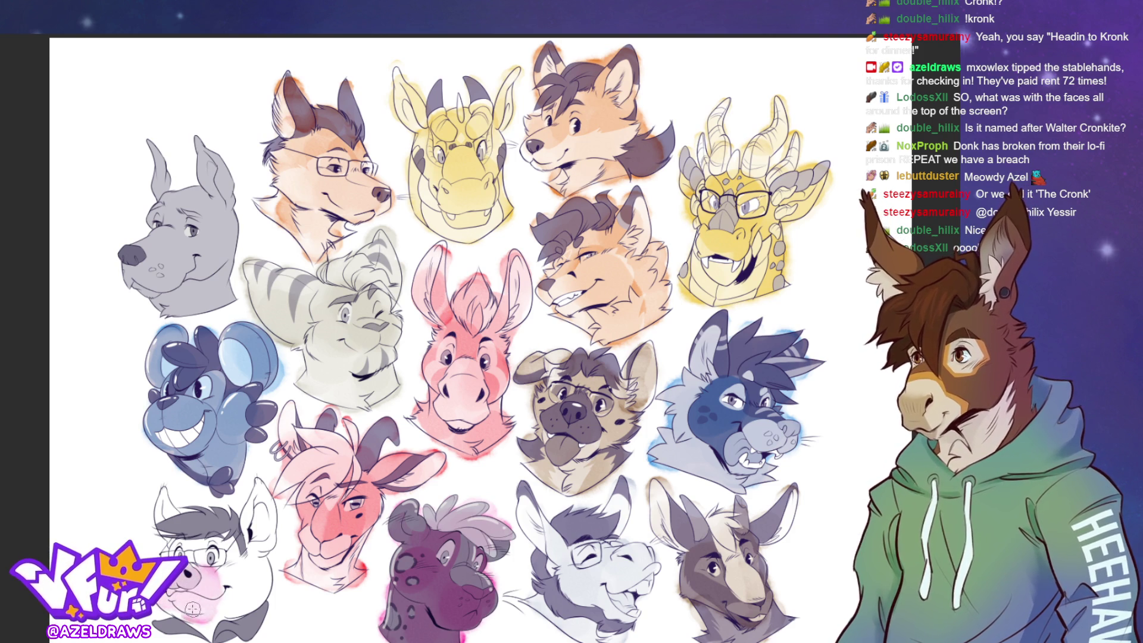
Brush pink blush across the white glasses character's cheek, then undo that stroke.
mouse_move(183, 607)
left_mouse_down()
mouse_move(238, 613)
mouse_move(247, 586)
mouse_move(242, 613)
mouse_move(249, 596)
left_mouse_up()
key("ctrl+z")
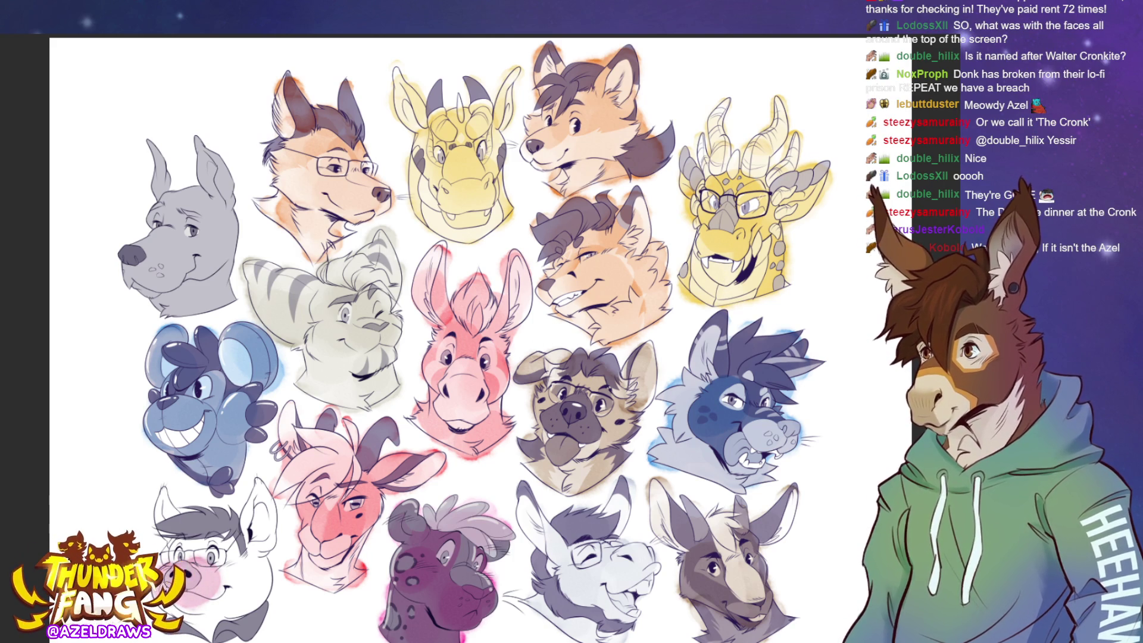
Blush the glasses character's lower face pink.
left_click_drag(219, 628, 214, 558)
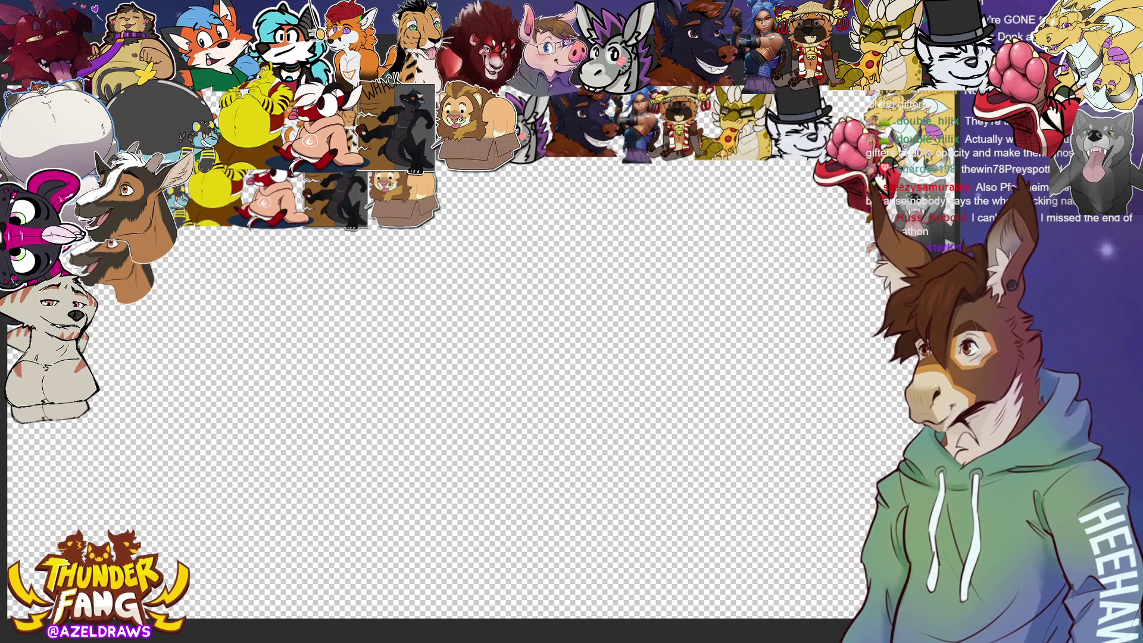
Select all, deselect, and set the duplicated sticker layer to 50% opacity.
key("ctrl+a")
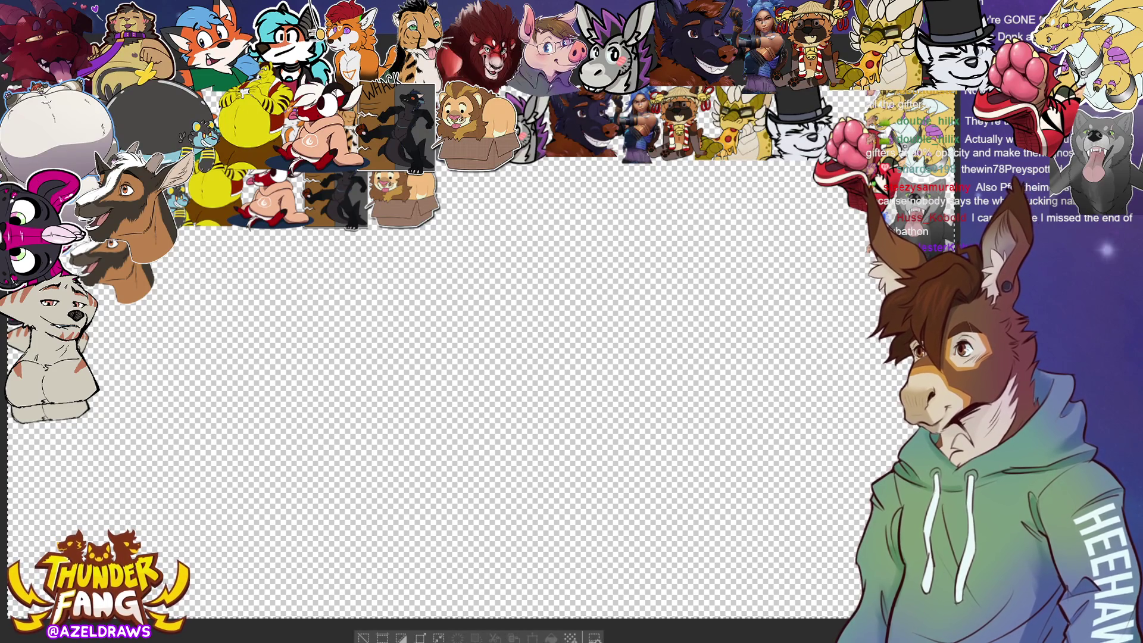
key("ctrl+d")
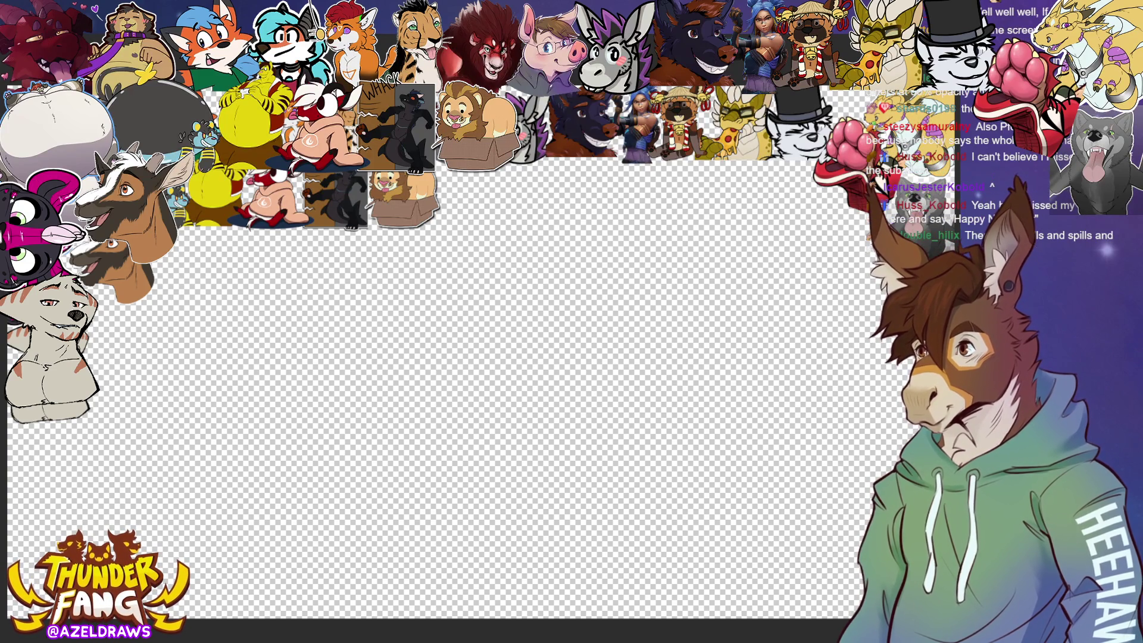
key("5")
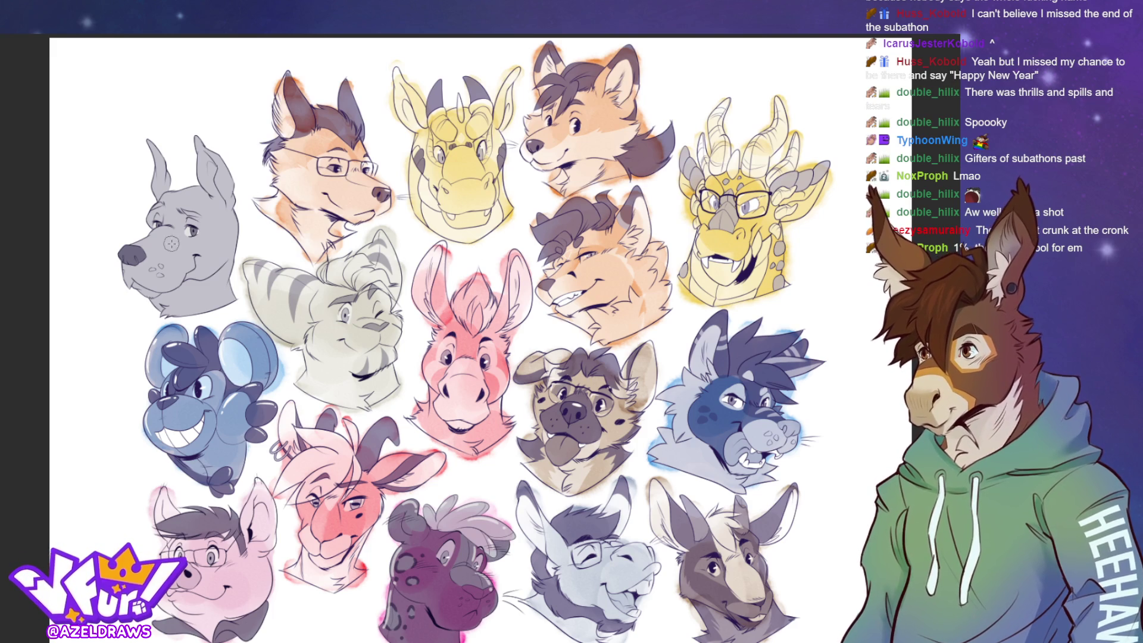
Paint the grey dog's nose and muzzle soft purple, undoing a stray side stroke.
mouse_move(162, 253)
left_mouse_down()
mouse_move(133, 263)
mouse_move(158, 292)
mouse_move(211, 292)
mouse_move(196, 277)
mouse_move(139, 269)
mouse_move(156, 245)
mouse_move(167, 254)
mouse_move(205, 241)
mouse_move(220, 256)
mouse_move(217, 220)
mouse_move(186, 230)
mouse_move(178, 209)
mouse_move(158, 217)
mouse_move(186, 204)
left_mouse_up()
mouse_move(200, 201)
left_mouse_down()
mouse_move(208, 191)
mouse_move(221, 203)
mouse_move(227, 262)
mouse_move(215, 281)
mouse_move(229, 307)
left_mouse_up()
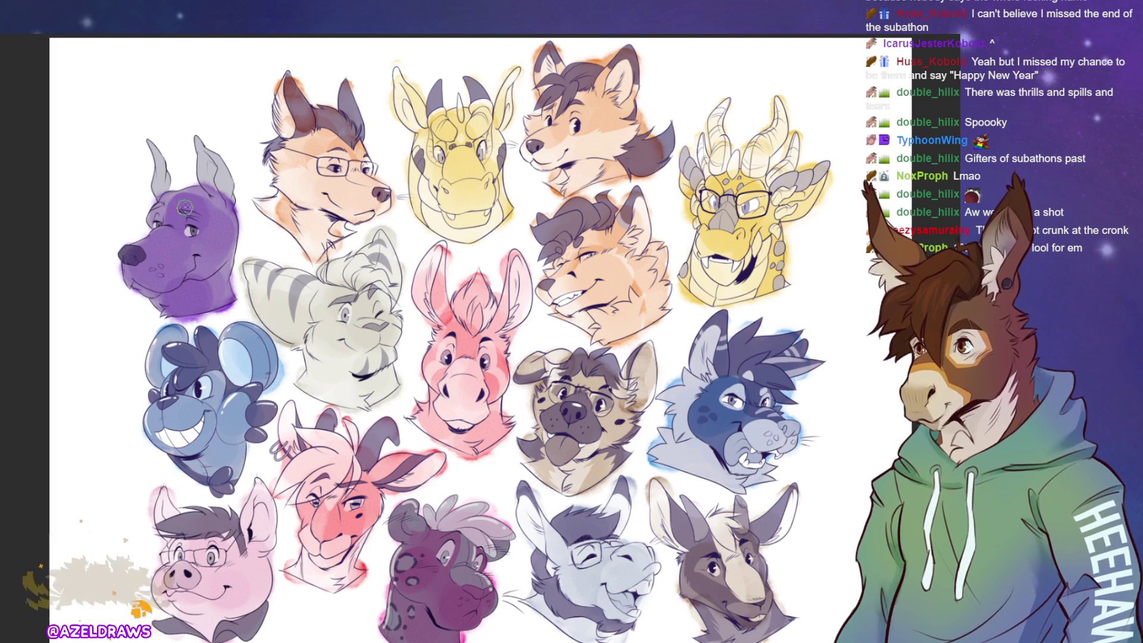
key("ctrl+z")
mouse_move(136, 255)
left_mouse_down()
mouse_move(143, 277)
mouse_move(160, 280)
mouse_move(178, 250)
mouse_move(161, 244)
mouse_move(171, 240)
mouse_move(161, 220)
mouse_move(178, 199)
mouse_move(208, 209)
mouse_move(203, 232)
mouse_move(217, 244)
mouse_move(212, 261)
mouse_move(153, 298)
mouse_move(206, 303)
mouse_move(225, 280)
left_mouse_up()
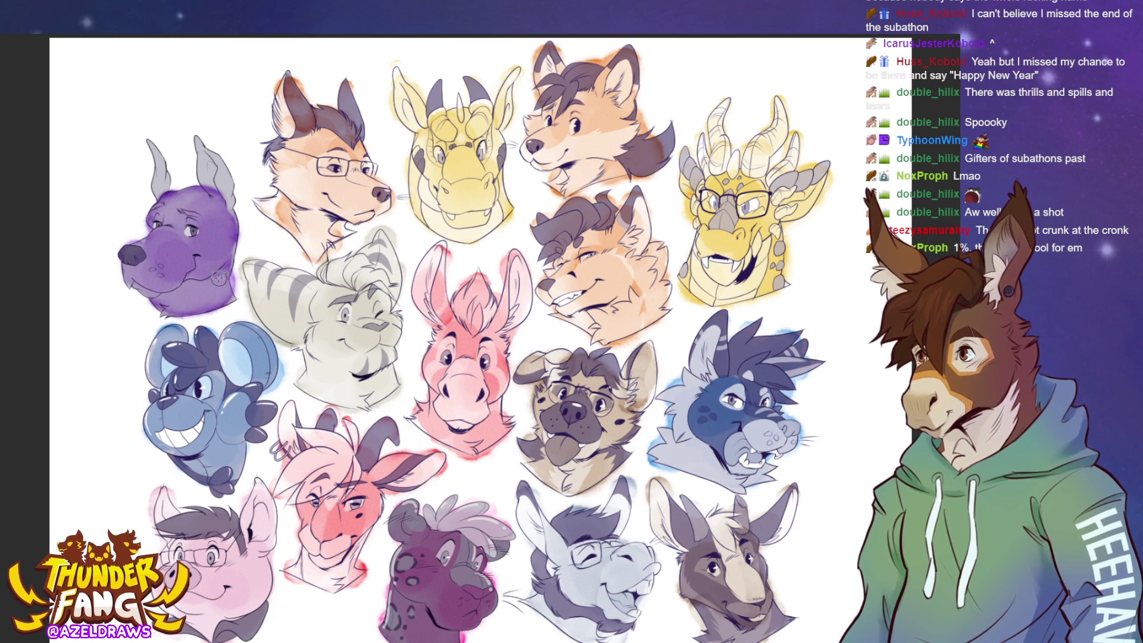
Colour both of the dog's ears purple, with darker shading on one ear.
left_click_drag(213, 183, 202, 154)
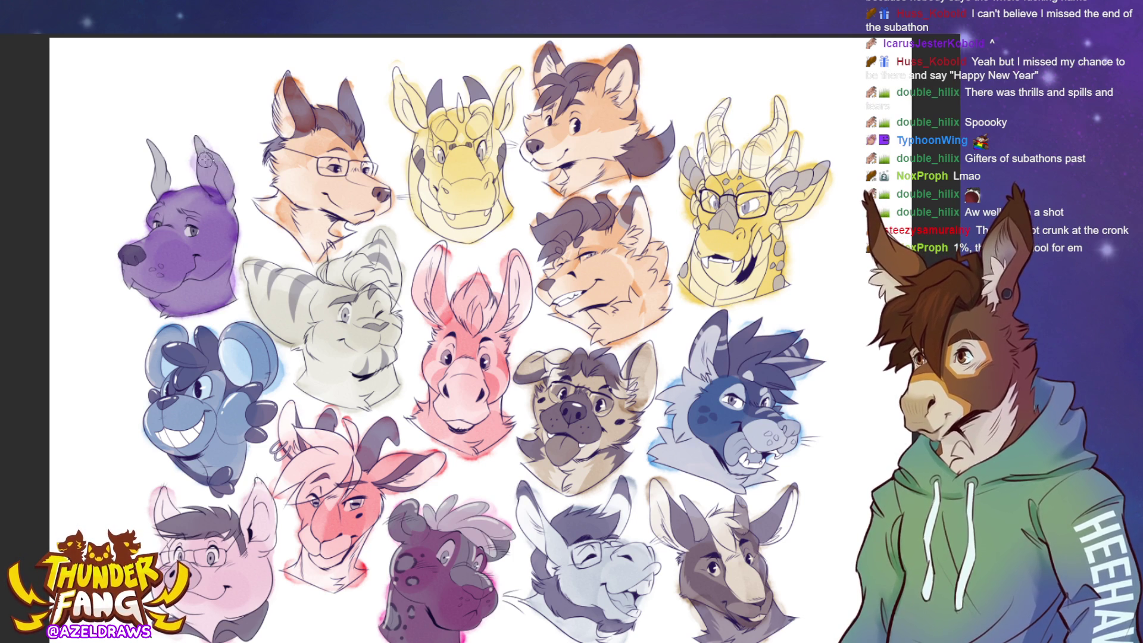
key("ctrl+z")
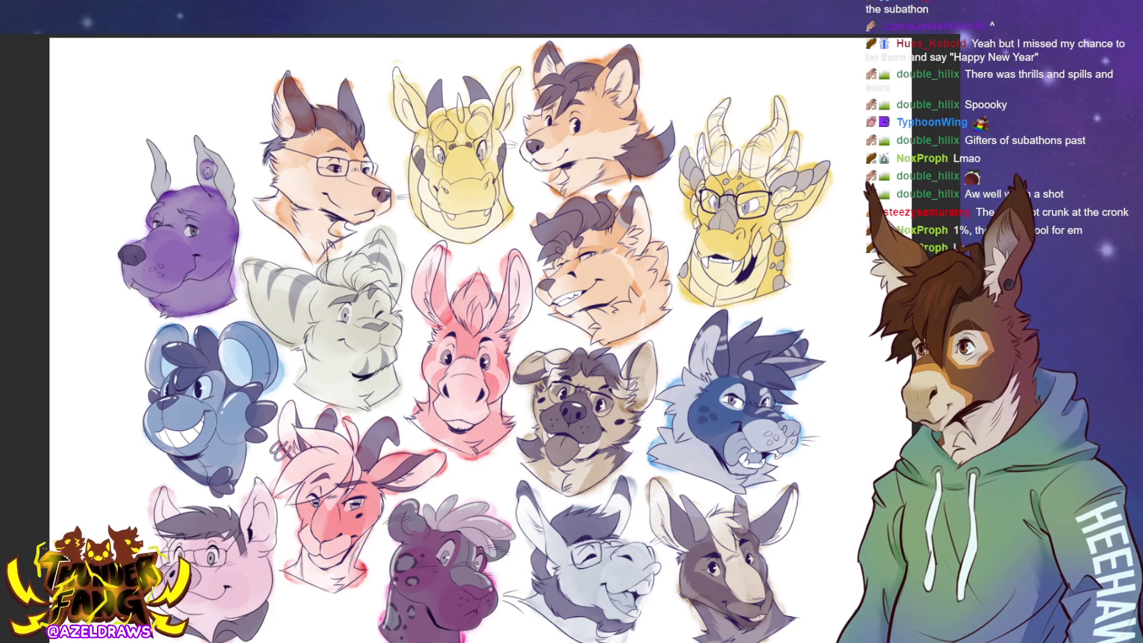
mouse_move(206, 169)
left_mouse_down()
mouse_move(222, 193)
mouse_move(200, 147)
mouse_move(212, 193)
left_mouse_up()
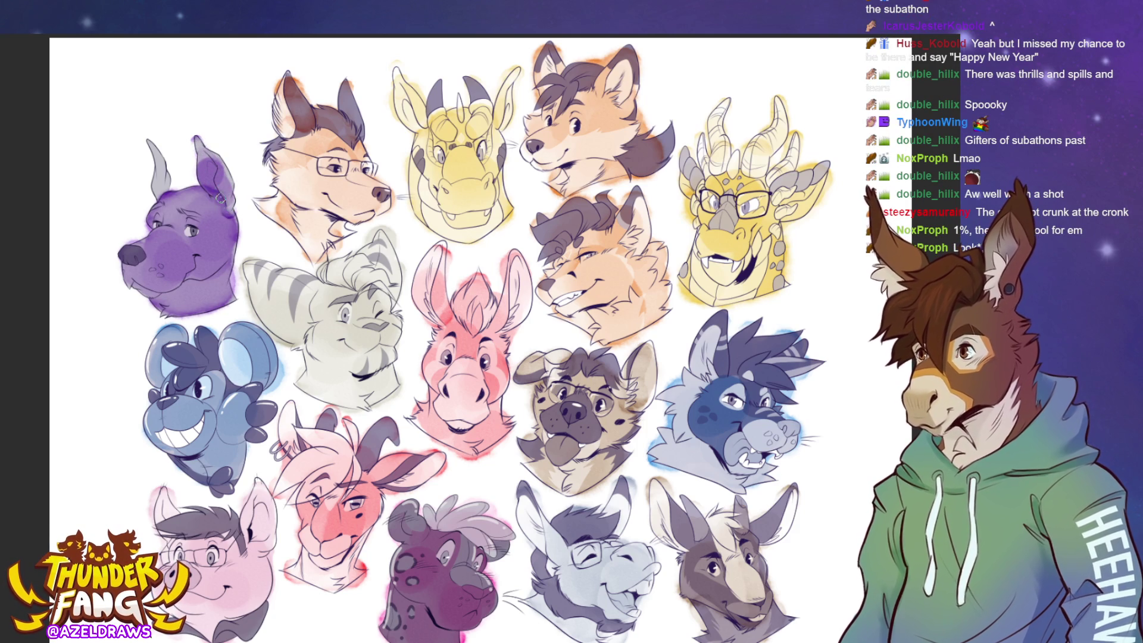
mouse_move(160, 180)
left_mouse_down()
mouse_move(156, 152)
mouse_move(161, 182)
mouse_move(161, 162)
left_mouse_up()
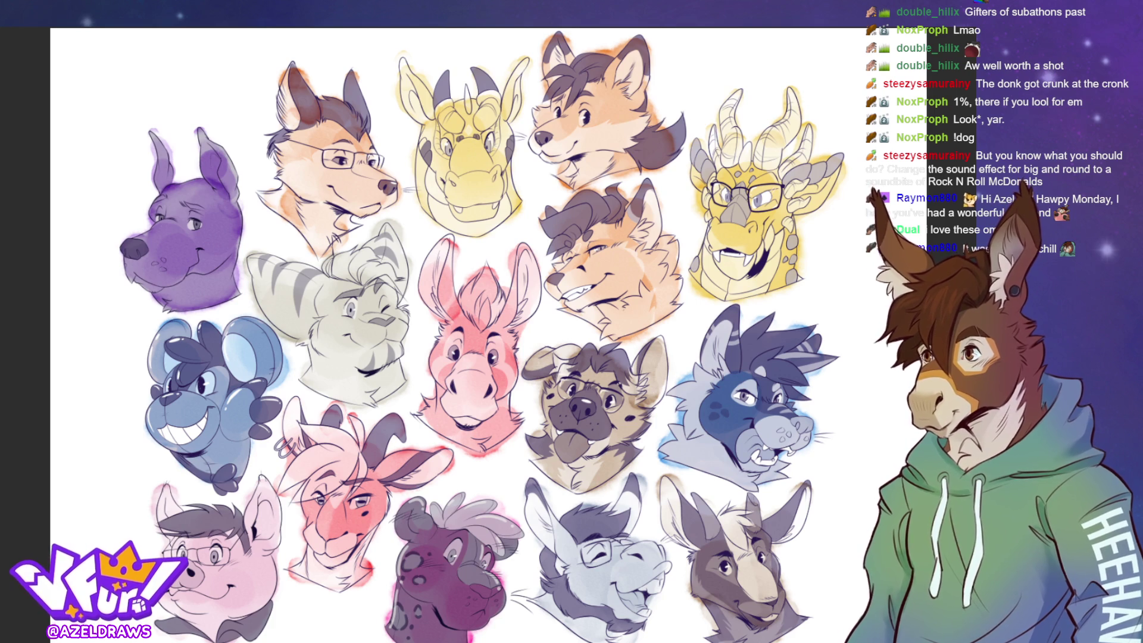
key("ctrl+Tab")
key("ctrl+Tab")
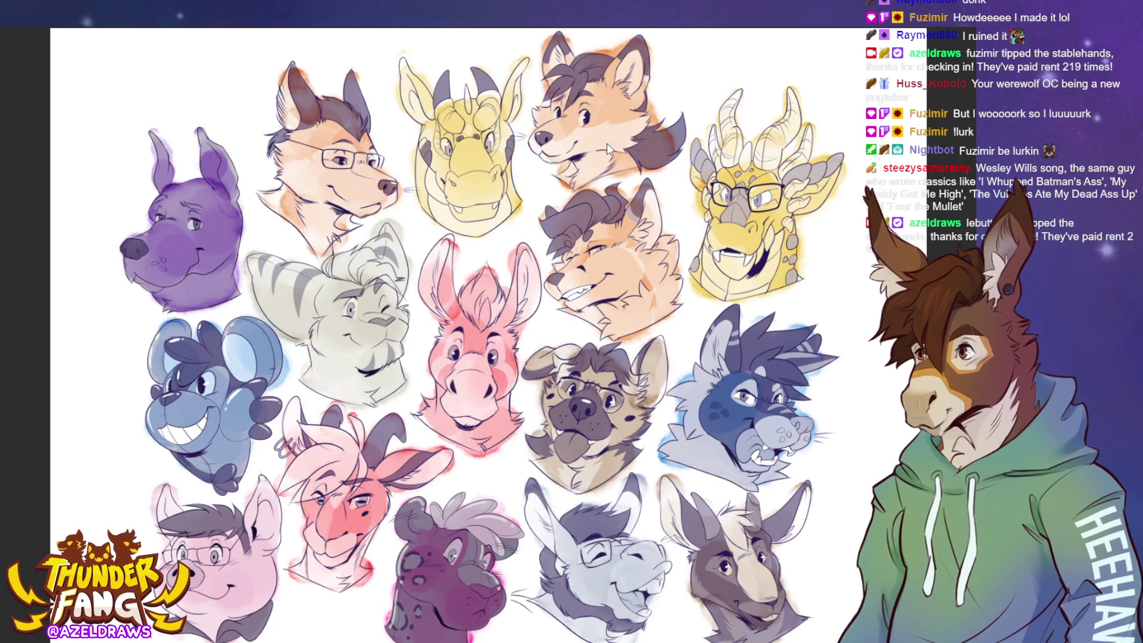
Close the headshot sheet with Ctrl+W to clear the workspace for a new sketch.
key("ctrl+w")
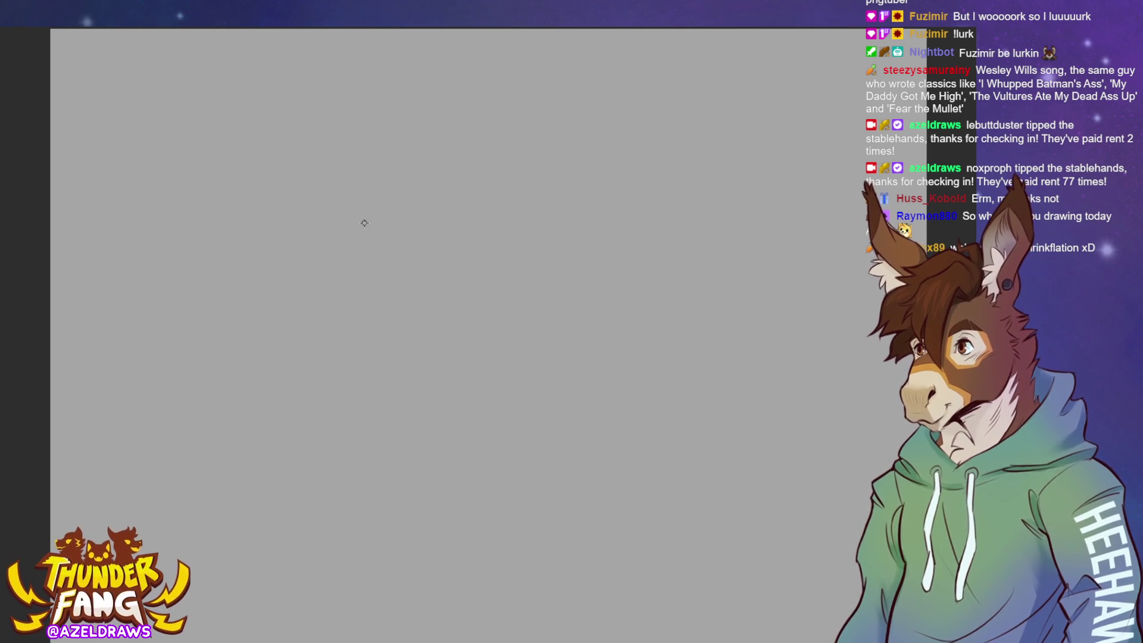
mouse_move(416, 279)
left_mouse_down()
mouse_move(457, 218)
mouse_move(372, 318)
mouse_move(387, 307)
left_mouse_up()
key("Delete")
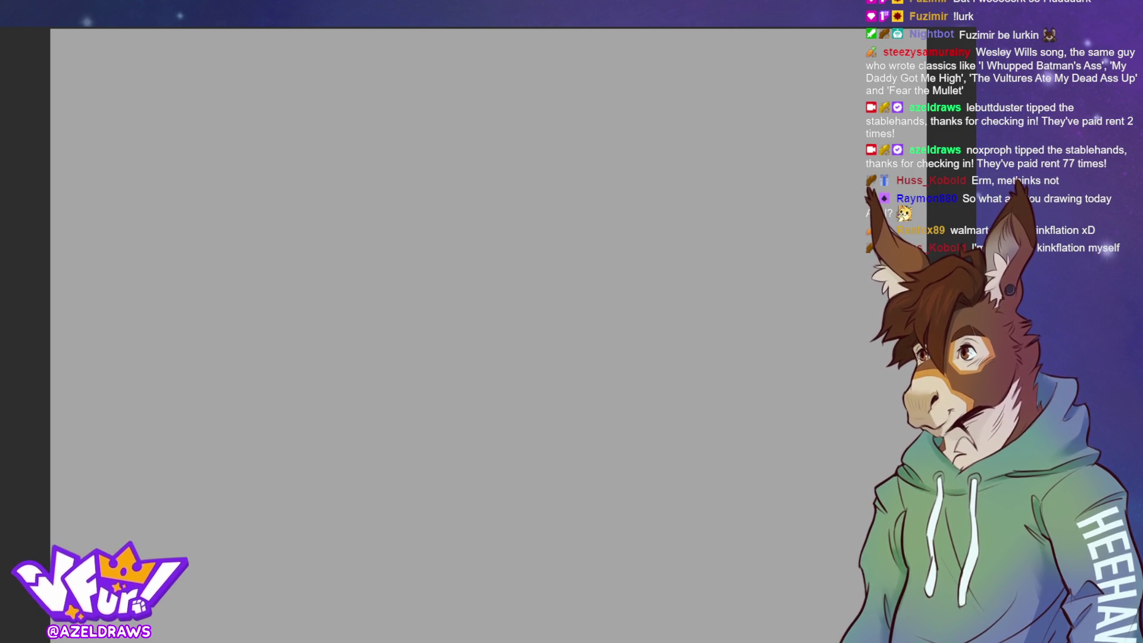
mouse_move(458, 212)
left_mouse_down()
mouse_move(412, 167)
mouse_move(427, 238)
mouse_move(462, 218)
left_mouse_up()
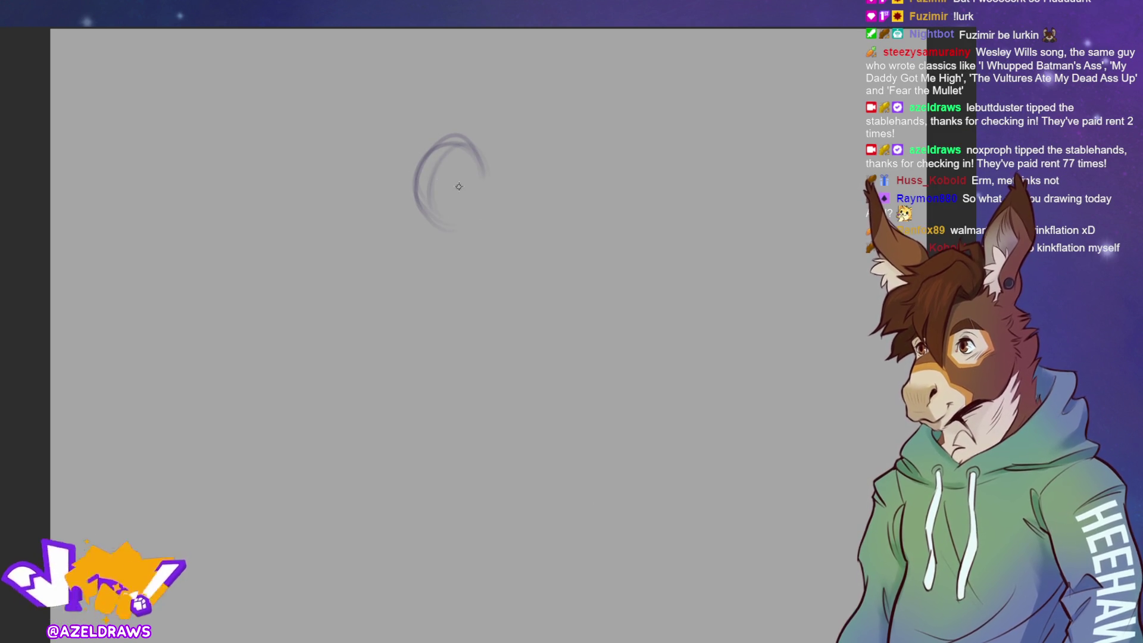
mouse_move(411, 176)
left_mouse_down()
mouse_move(470, 168)
mouse_move(416, 173)
mouse_move(431, 194)
left_mouse_up()
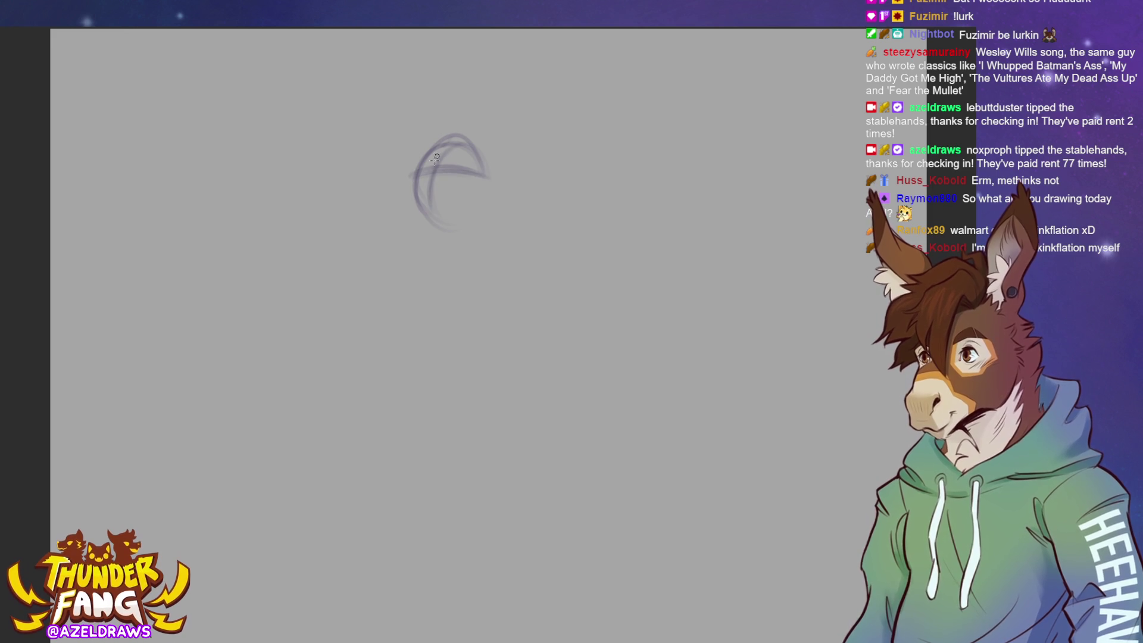
left_click_drag(440, 149, 426, 209)
mouse_move(399, 173)
left_mouse_down()
mouse_move(418, 156)
mouse_move(384, 182)
mouse_move(396, 158)
mouse_move(412, 193)
mouse_move(443, 170)
mouse_move(440, 209)
left_mouse_up()
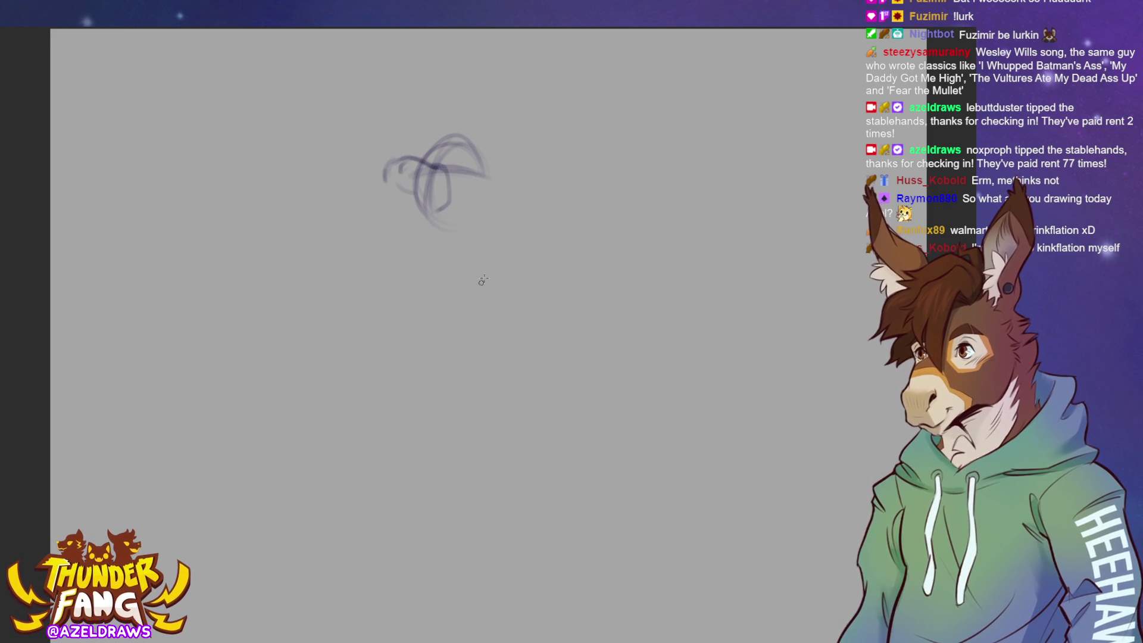
key("ctrl+z")
key("ctrl+z")
key("ctrl+z")
key("ctrl+z")
key("ctrl+z")
key("ctrl+z")
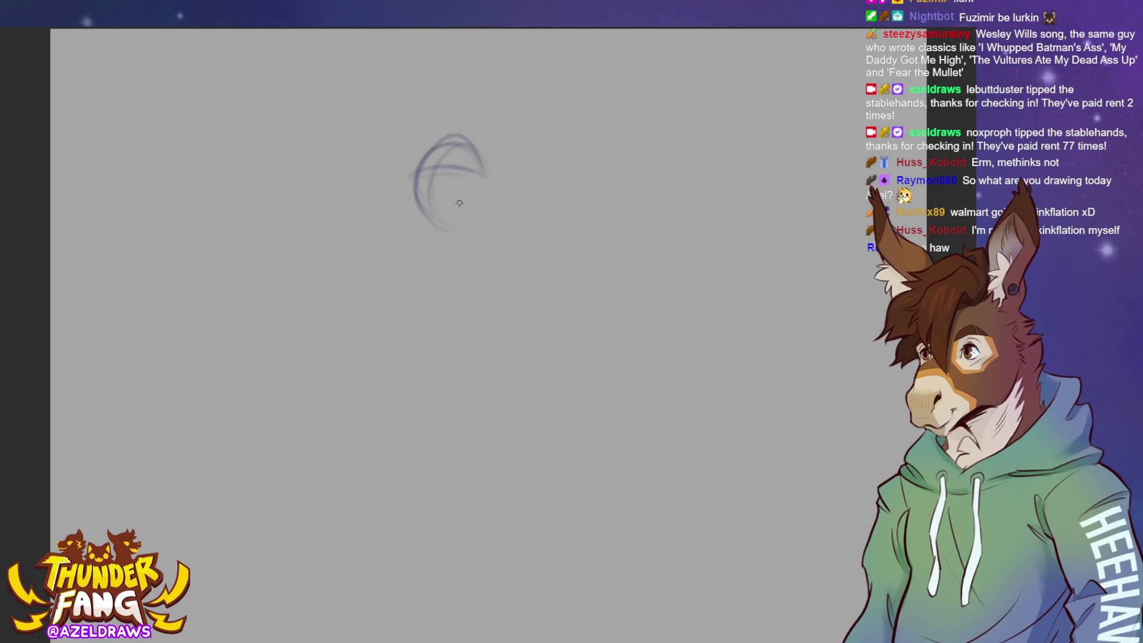
key("ctrl+z")
key("ctrl+z")
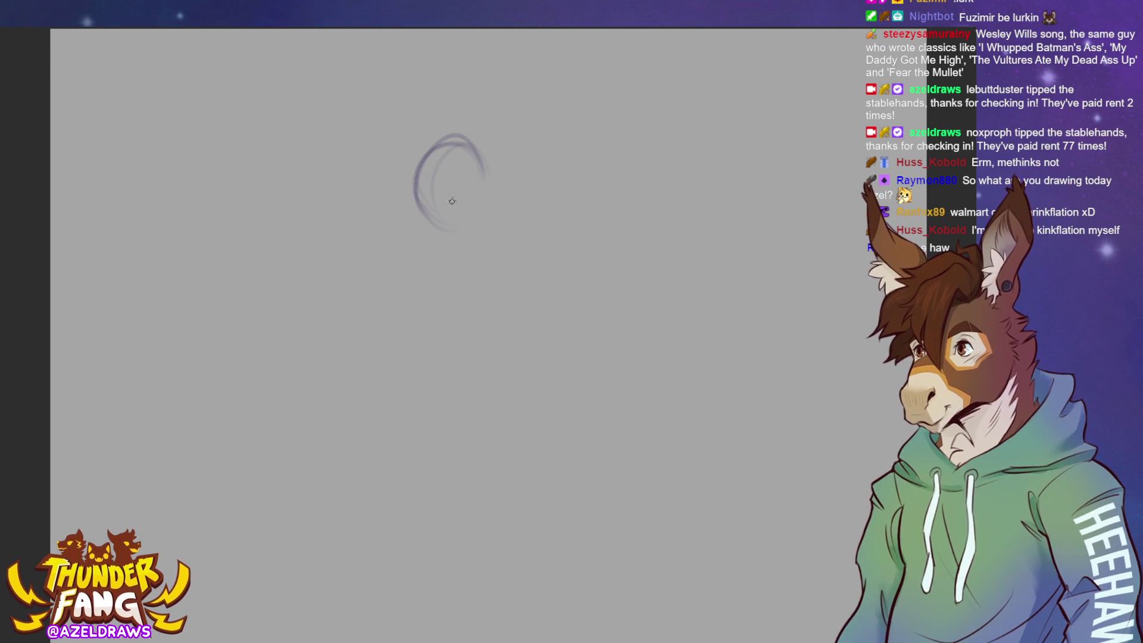
left_click_drag(414, 201, 506, 204)
mouse_move(445, 145)
left_mouse_down()
mouse_move(437, 229)
mouse_move(398, 219)
mouse_move(387, 229)
mouse_move(382, 210)
mouse_move(379, 234)
mouse_move(423, 236)
left_mouse_up()
mouse_move(410, 196)
left_mouse_down()
mouse_move(445, 232)
mouse_move(411, 244)
mouse_move(445, 261)
mouse_move(449, 242)
left_mouse_up()
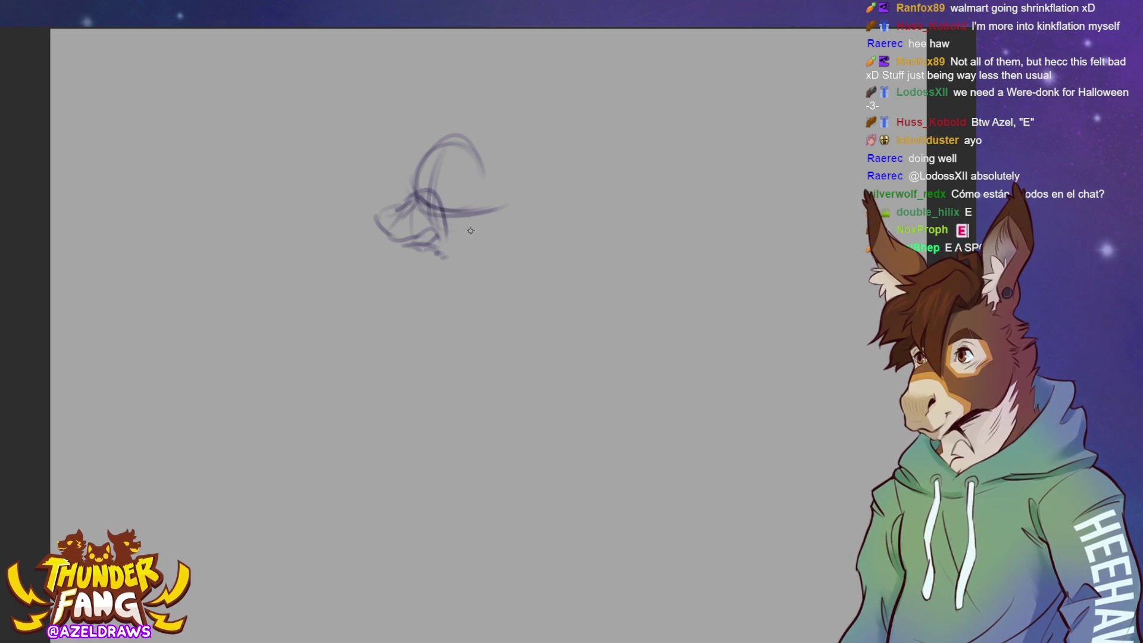
mouse_move(440, 259)
left_mouse_down()
mouse_move(410, 202)
mouse_move(418, 228)
left_mouse_up()
key("Delete")
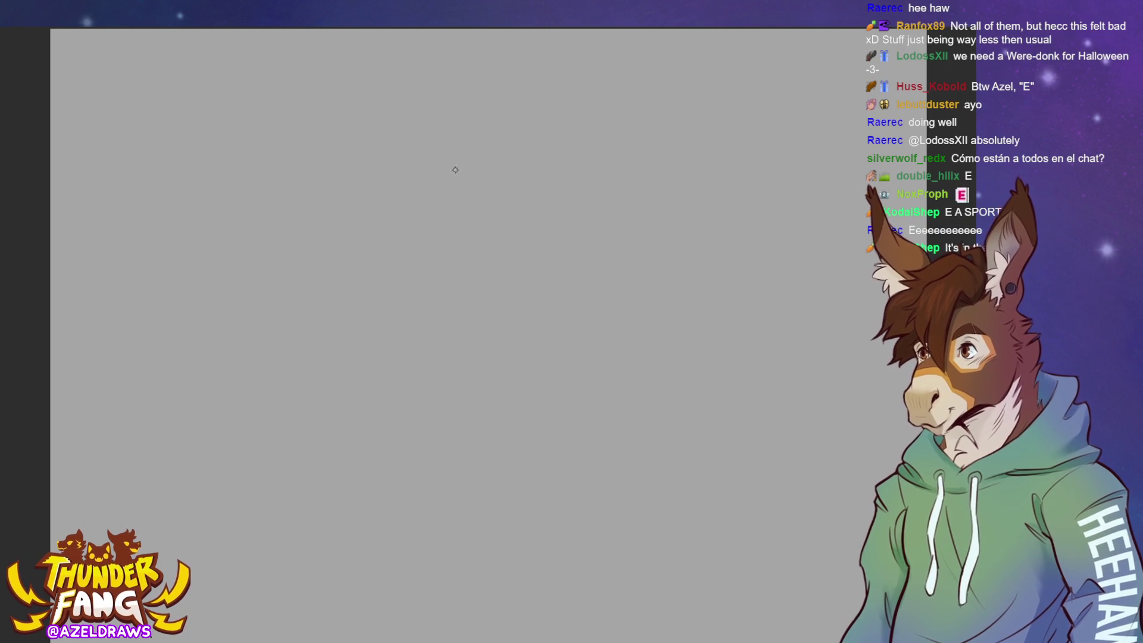
Sketch a loose head circle with vertical guide lines and a muzzle across it.
left_click_drag(424, 227, 511, 210)
mouse_move(497, 167)
left_mouse_down()
mouse_move(495, 158)
mouse_move(426, 220)
mouse_move(453, 184)
mouse_move(474, 191)
mouse_move(470, 247)
left_mouse_up()
left_click_drag(485, 189, 473, 259)
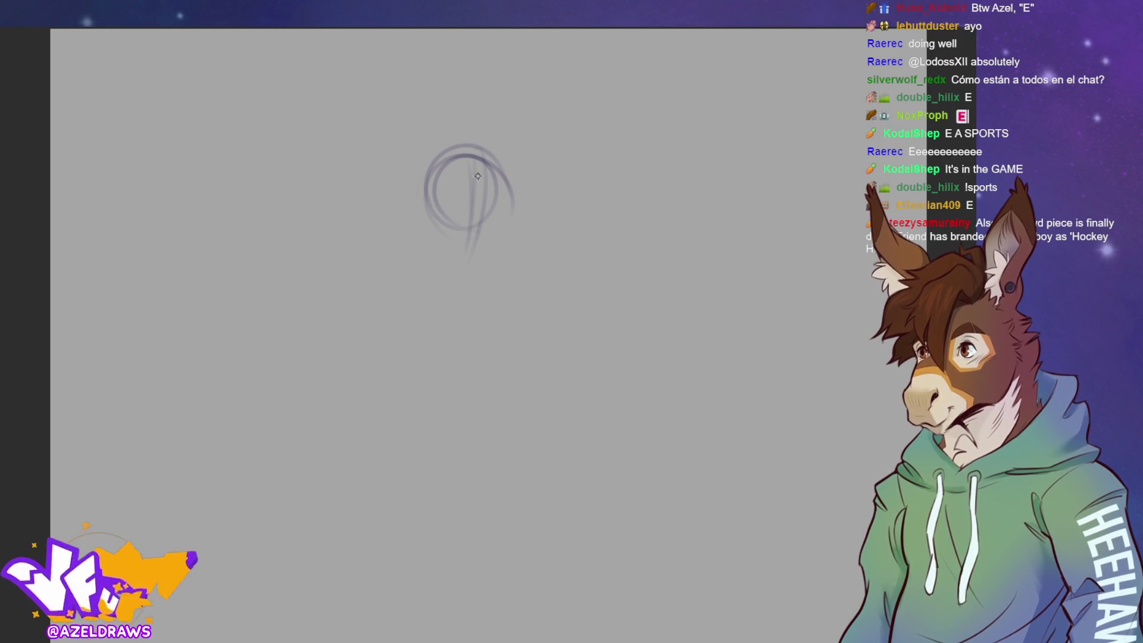
mouse_move(498, 211)
left_mouse_down()
mouse_move(458, 224)
mouse_move(479, 211)
mouse_move(500, 219)
mouse_move(456, 240)
mouse_move(495, 217)
mouse_move(489, 262)
left_mouse_up()
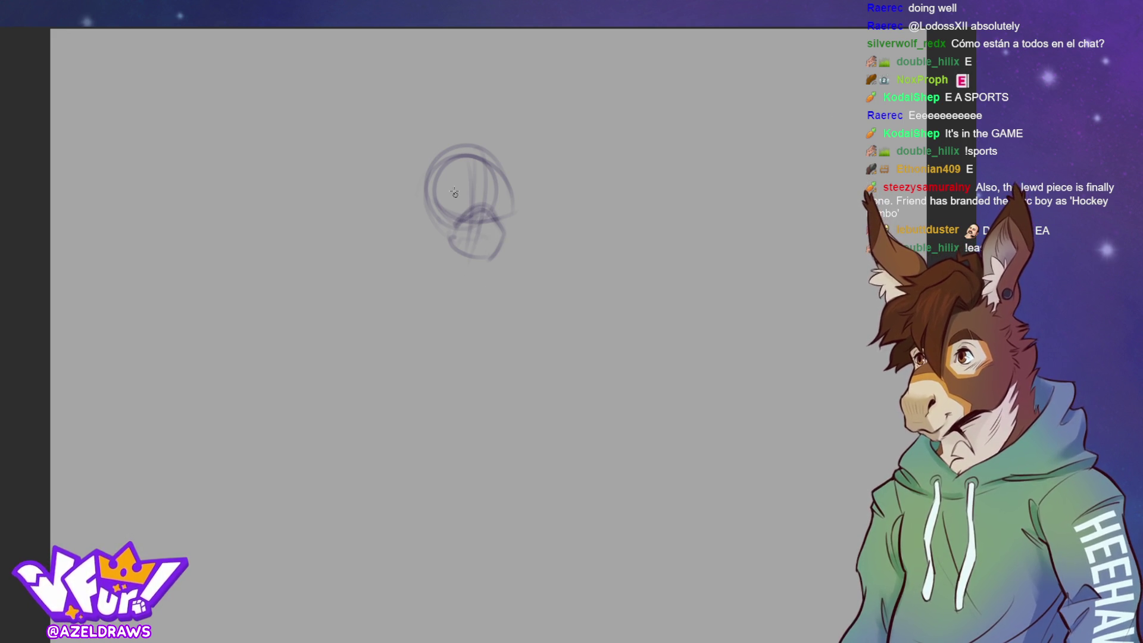
Add two tall ears with inner lines and a long neck curve below the head.
mouse_move(425, 192)
left_mouse_down()
mouse_move(415, 171)
mouse_move(436, 143)
mouse_move(406, 165)
mouse_move(435, 122)
mouse_move(430, 157)
left_mouse_up()
mouse_move(501, 162)
left_mouse_down()
mouse_move(503, 136)
mouse_move(508, 170)
mouse_move(502, 126)
mouse_move(510, 156)
left_mouse_up()
mouse_move(429, 148)
left_mouse_down()
mouse_move(445, 117)
mouse_move(450, 154)
mouse_move(498, 123)
left_mouse_up()
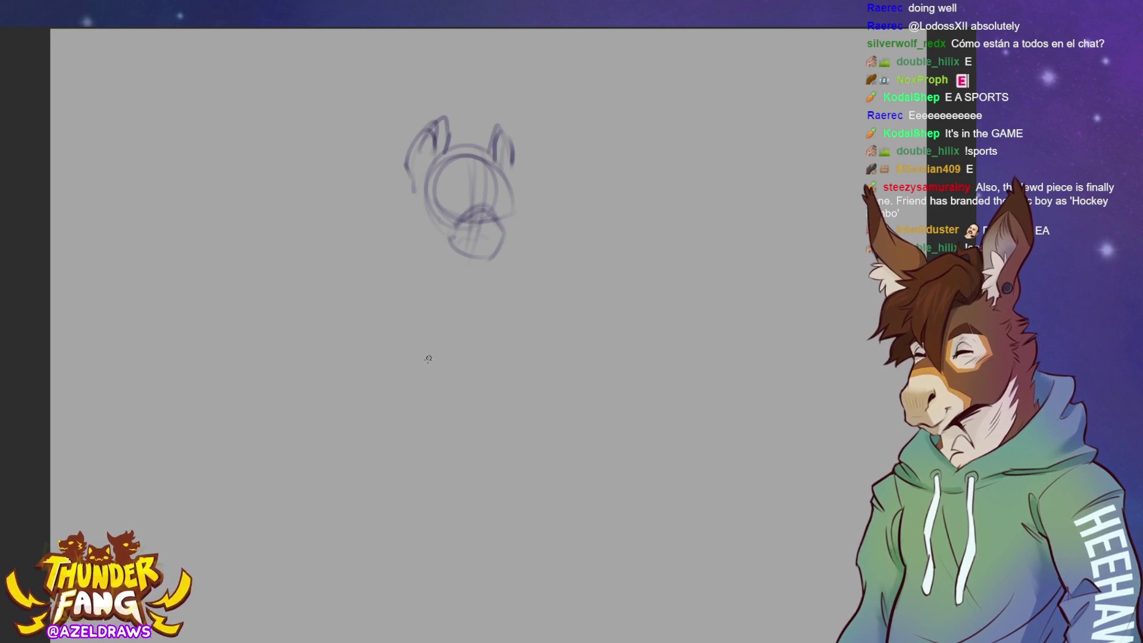
left_click_drag(392, 257, 398, 244)
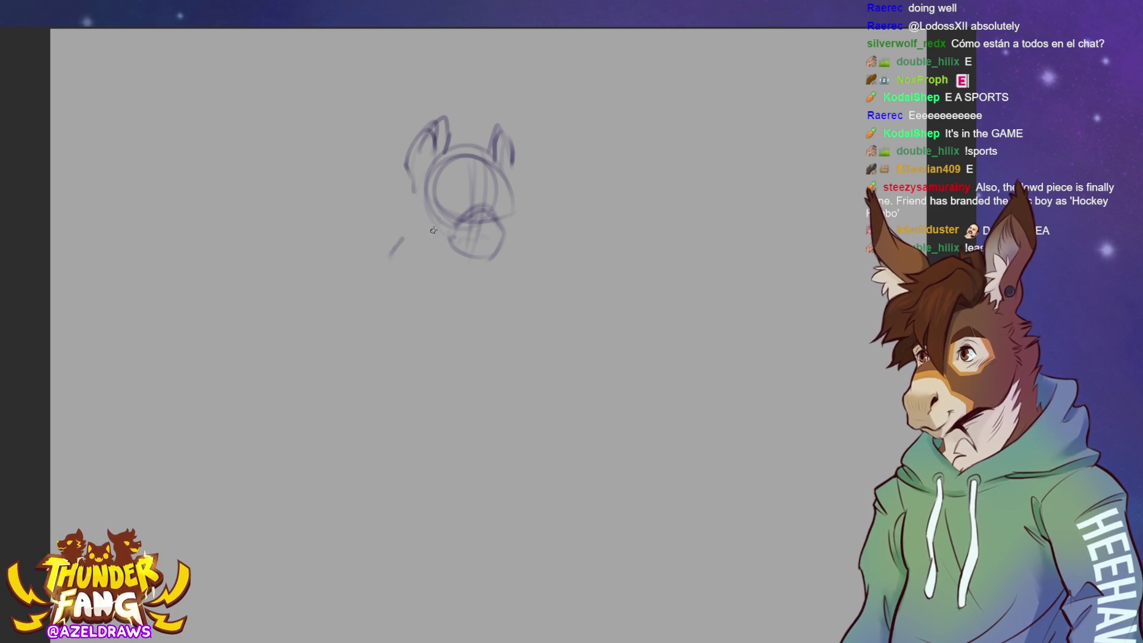
mouse_move(446, 201)
left_mouse_down()
mouse_move(414, 311)
mouse_move(455, 448)
left_mouse_up()
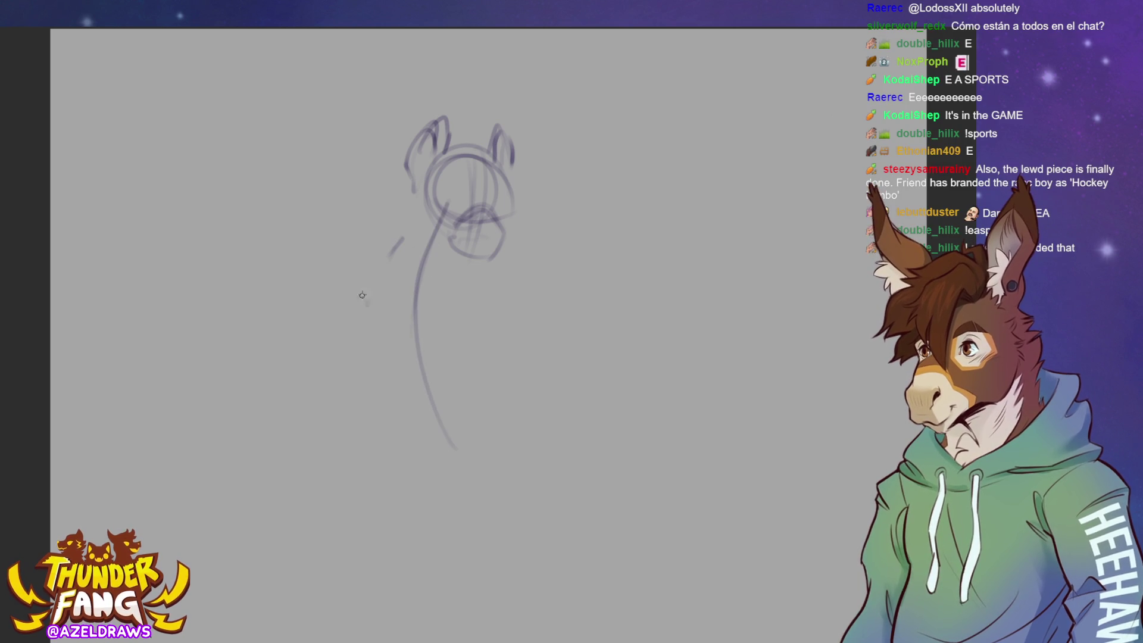
Sketch the chest and shoulder lines below the head.
left_click_drag(360, 297, 398, 265)
mouse_move(424, 256)
left_mouse_down()
mouse_move(477, 278)
mouse_move(386, 271)
mouse_move(365, 316)
mouse_move(432, 339)
left_mouse_up()
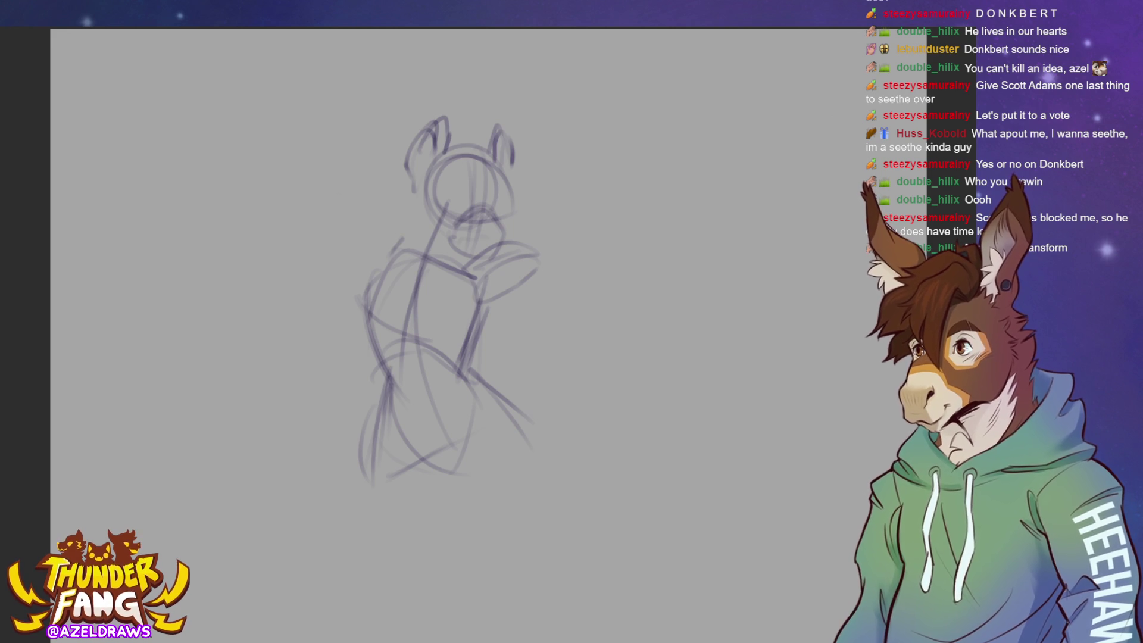
Sketch the left shoulder, upper arm, lower arm and lower-body strokes, undoing one early stroke.
mouse_move(358, 269)
left_mouse_down()
mouse_move(396, 229)
mouse_move(384, 274)
mouse_move(417, 232)
mouse_move(356, 277)
left_mouse_up()
key("ctrl+z")
key("ctrl+z")
key("ctrl+z")
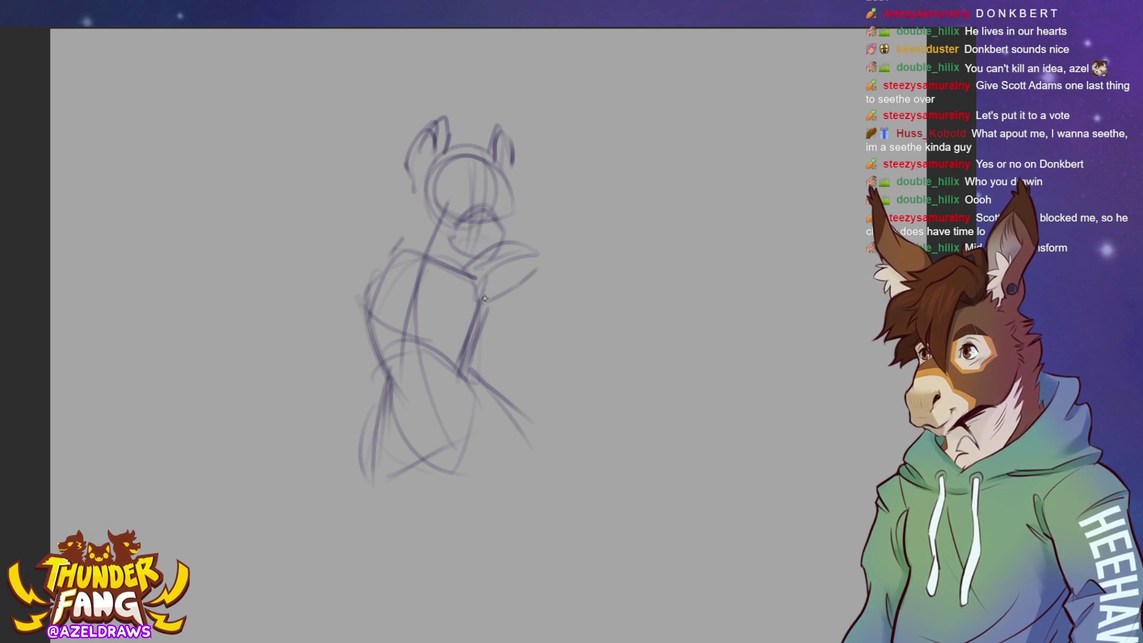
mouse_move(401, 238)
left_mouse_down()
mouse_move(391, 252)
mouse_move(387, 229)
mouse_move(342, 271)
mouse_move(405, 263)
mouse_move(339, 279)
mouse_move(310, 326)
mouse_move(364, 294)
mouse_move(303, 325)
mouse_move(357, 273)
mouse_move(315, 328)
left_mouse_up()
left_click_drag(379, 272, 365, 290)
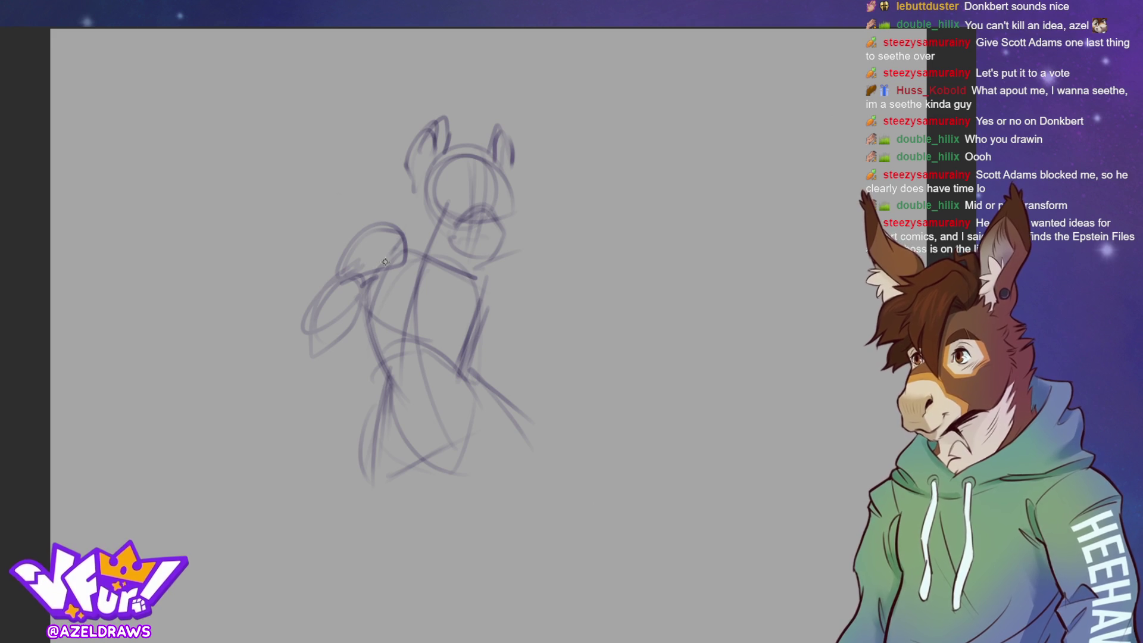
mouse_move(388, 266)
left_mouse_down()
mouse_move(366, 277)
mouse_move(348, 322)
left_mouse_up()
mouse_move(378, 266)
left_mouse_down()
mouse_move(347, 330)
mouse_move(340, 310)
mouse_move(386, 275)
mouse_move(427, 343)
mouse_move(411, 293)
mouse_move(440, 345)
mouse_move(430, 296)
mouse_move(435, 349)
left_mouse_up()
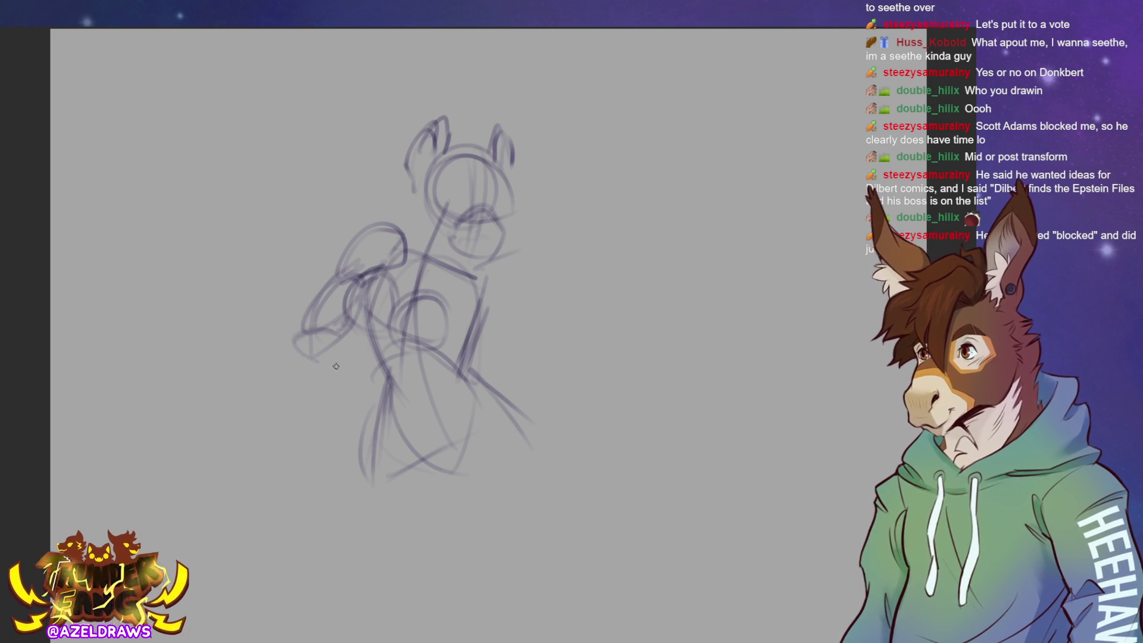
mouse_move(358, 354)
left_mouse_down()
mouse_move(291, 339)
mouse_move(330, 375)
mouse_move(361, 357)
mouse_move(310, 342)
mouse_move(391, 379)
left_mouse_up()
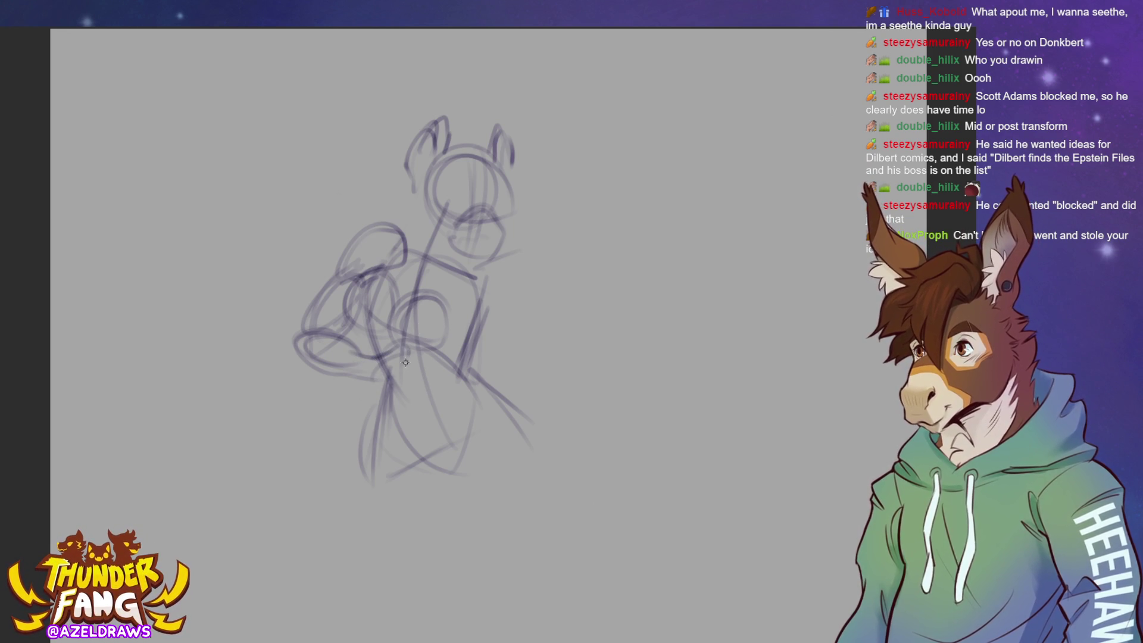
left_click_drag(364, 380, 416, 400)
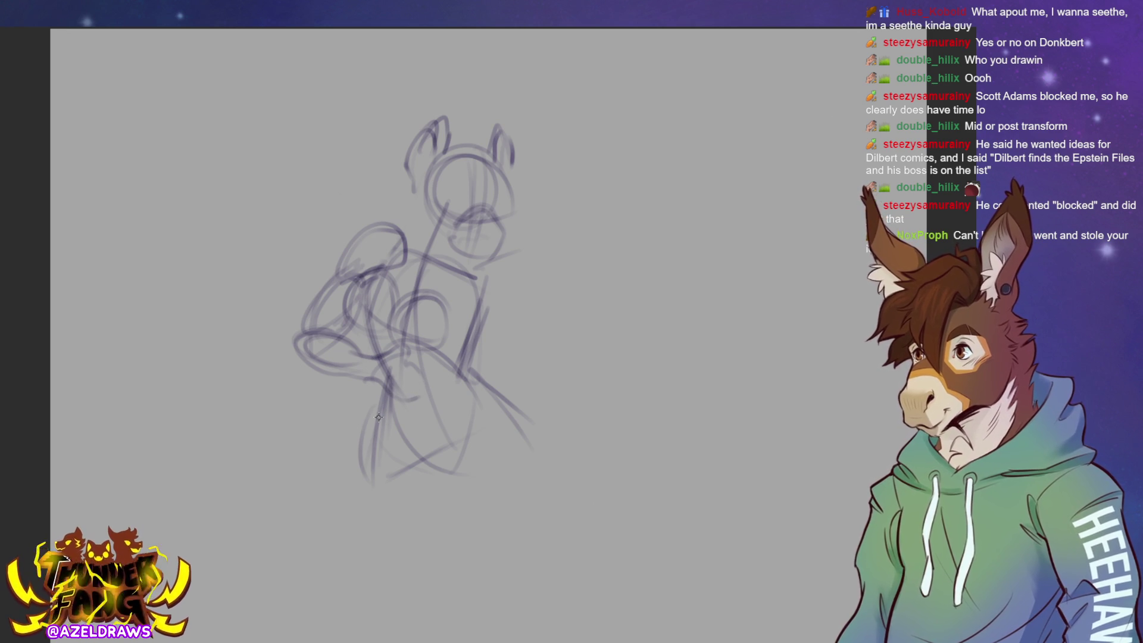
mouse_move(376, 356)
left_mouse_down()
mouse_move(416, 354)
mouse_move(393, 353)
mouse_move(440, 378)
mouse_move(452, 394)
mouse_move(434, 405)
left_mouse_up()
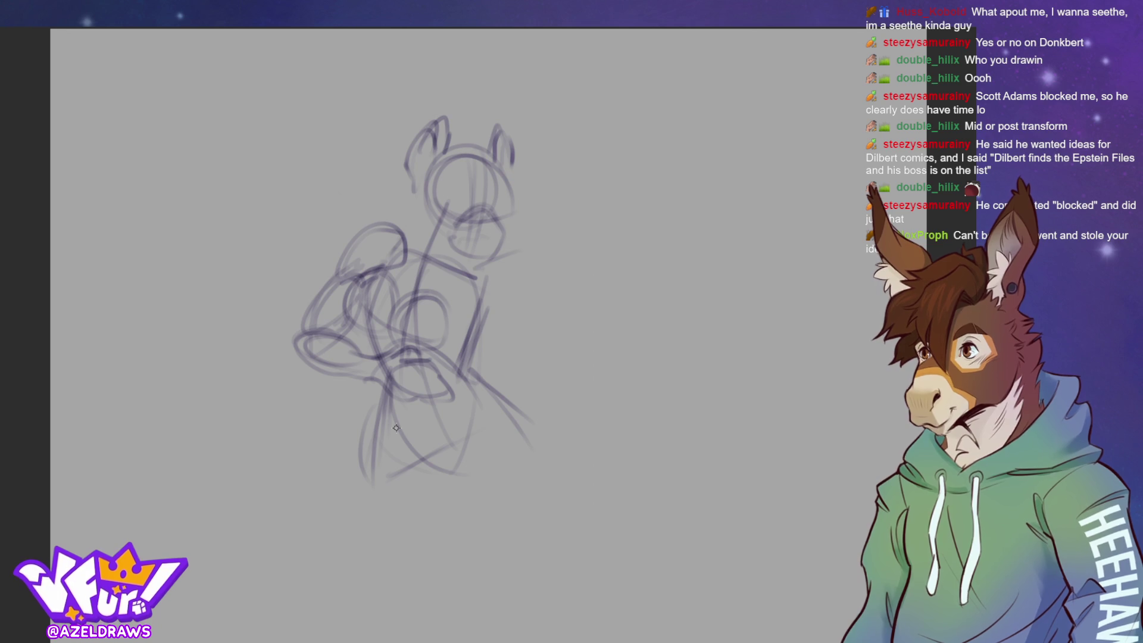
Undo the last five strokes, removing the lower-left lines, torso circle and shoulder loops.
key("ctrl+z")
key("ctrl+z")
key("ctrl+z")
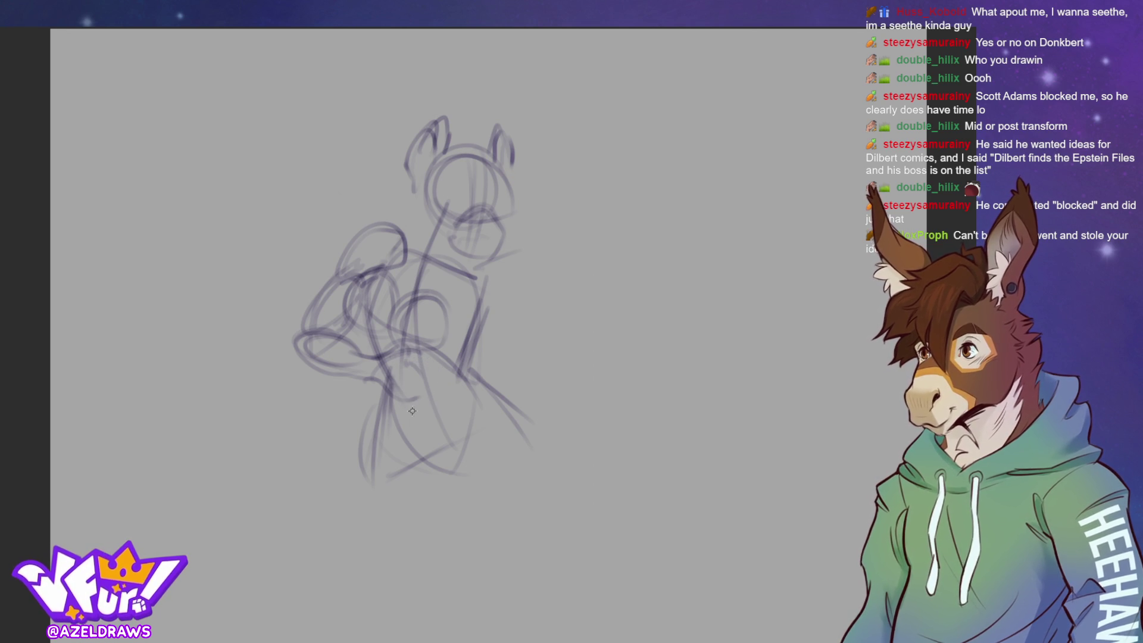
key("ctrl+z")
key("ctrl+z")
key("ctrl+z")
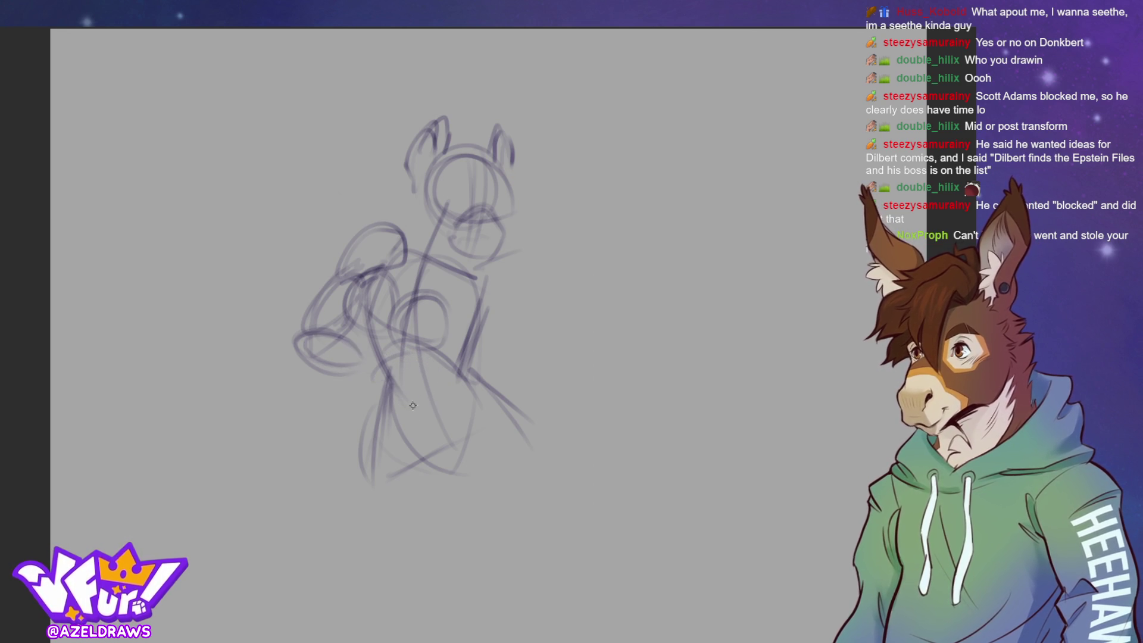
key("ctrl+z")
key("ctrl+z")
key("ctrl+z")
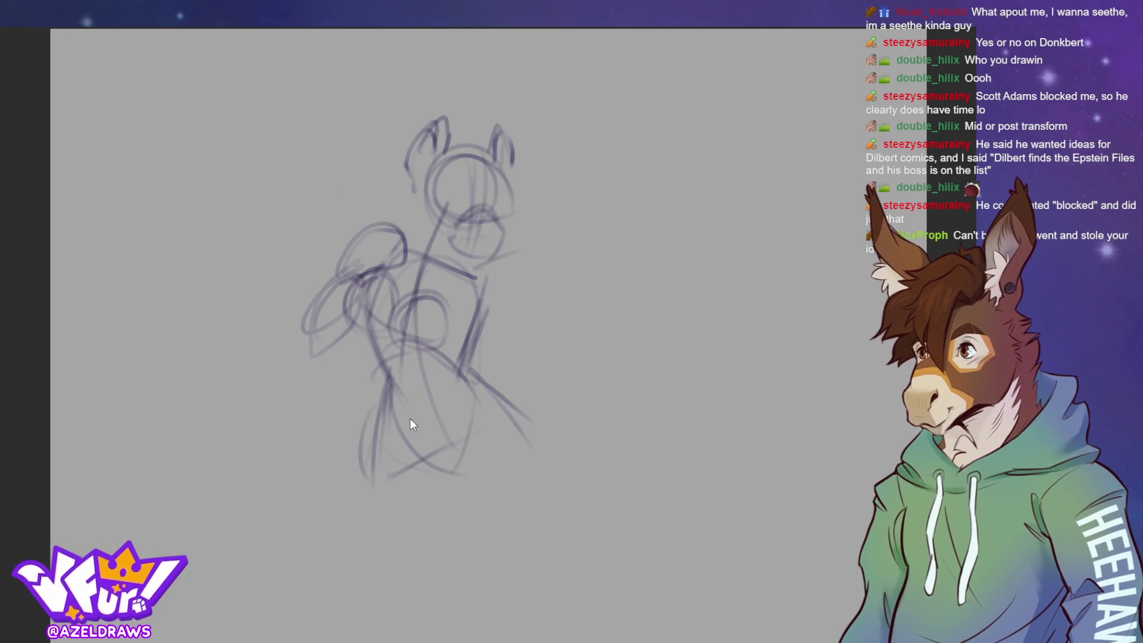
key("ctrl+z")
key("ctrl+z")
key("ctrl+z")
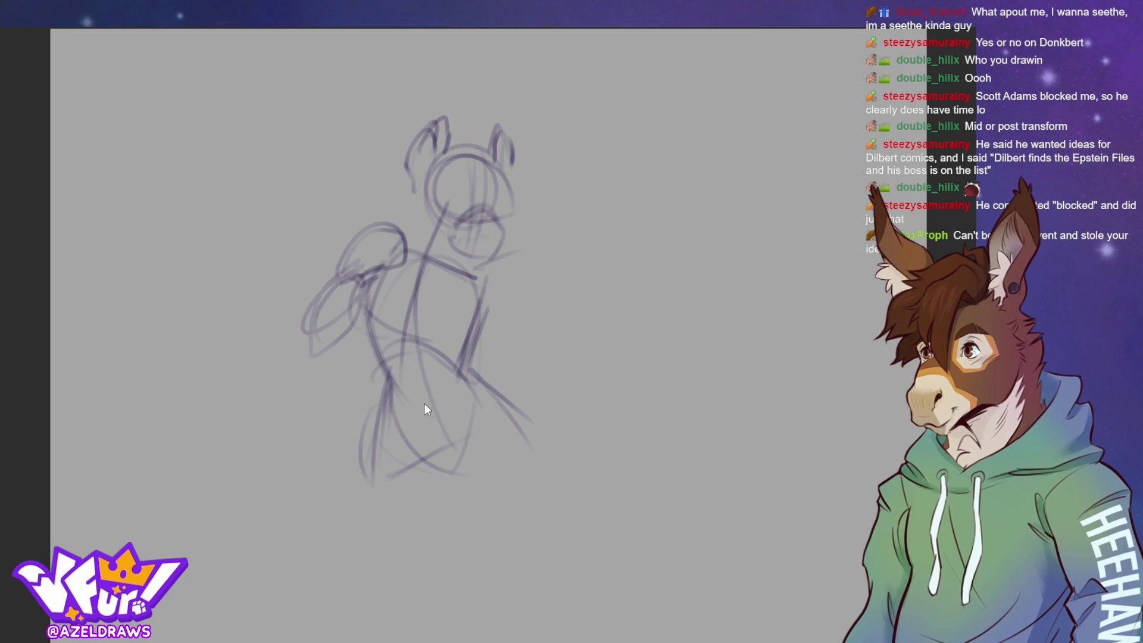
key("ctrl+z")
key("ctrl+z")
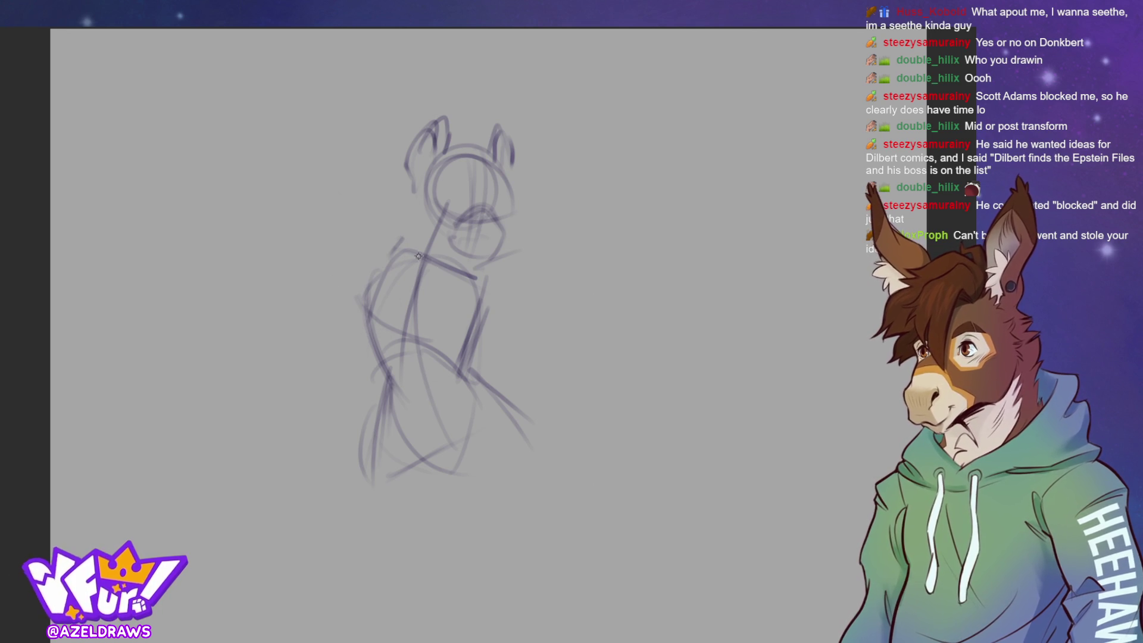
Draw new left shoulder loops and right-side torso curves, then sketch and undo a right chest stroke.
mouse_move(373, 271)
left_mouse_down()
mouse_move(351, 298)
mouse_move(397, 286)
mouse_move(353, 309)
mouse_move(357, 321)
mouse_move(395, 279)
mouse_move(343, 295)
mouse_move(381, 329)
mouse_move(403, 321)
mouse_move(403, 342)
mouse_move(447, 303)
mouse_move(450, 332)
mouse_move(449, 312)
left_mouse_up()
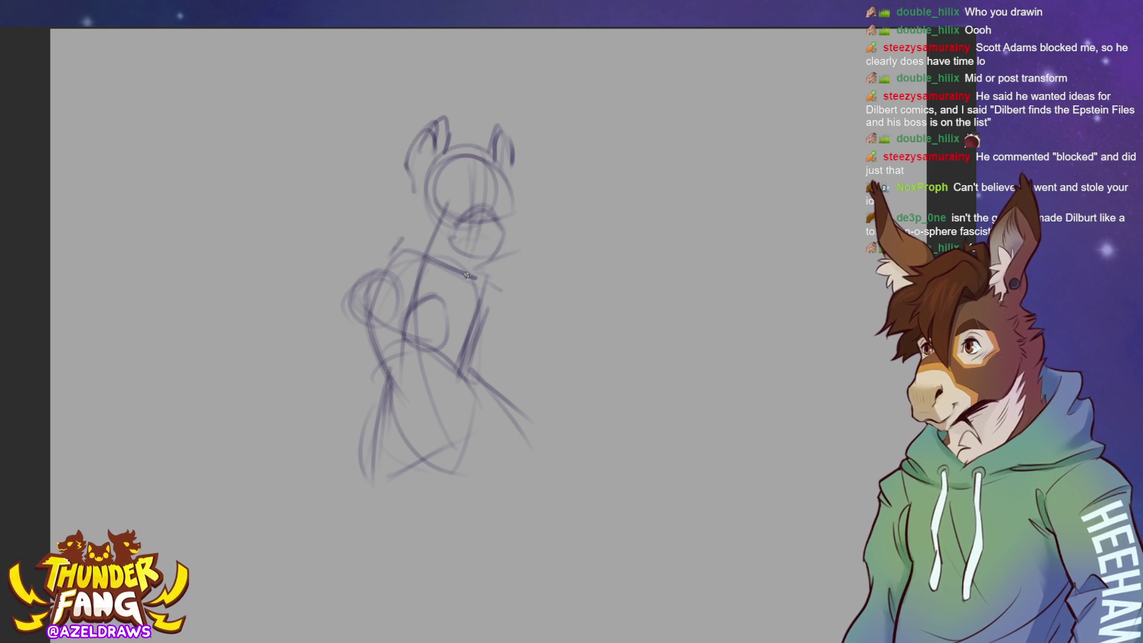
left_click_drag(476, 278, 500, 286)
mouse_move(485, 284)
left_mouse_down()
mouse_move(509, 314)
mouse_move(486, 275)
mouse_move(494, 336)
mouse_move(489, 274)
left_mouse_up()
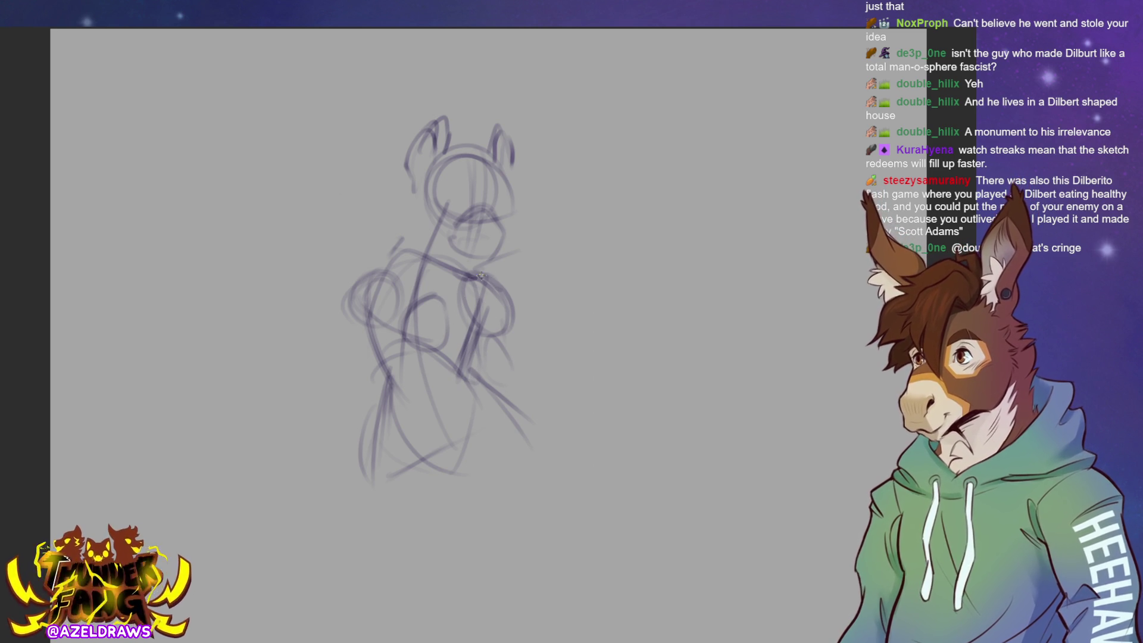
mouse_move(493, 326)
left_mouse_down()
mouse_move(517, 328)
mouse_move(476, 279)
mouse_move(512, 330)
mouse_move(516, 370)
mouse_move(533, 338)
mouse_move(557, 376)
left_mouse_up()
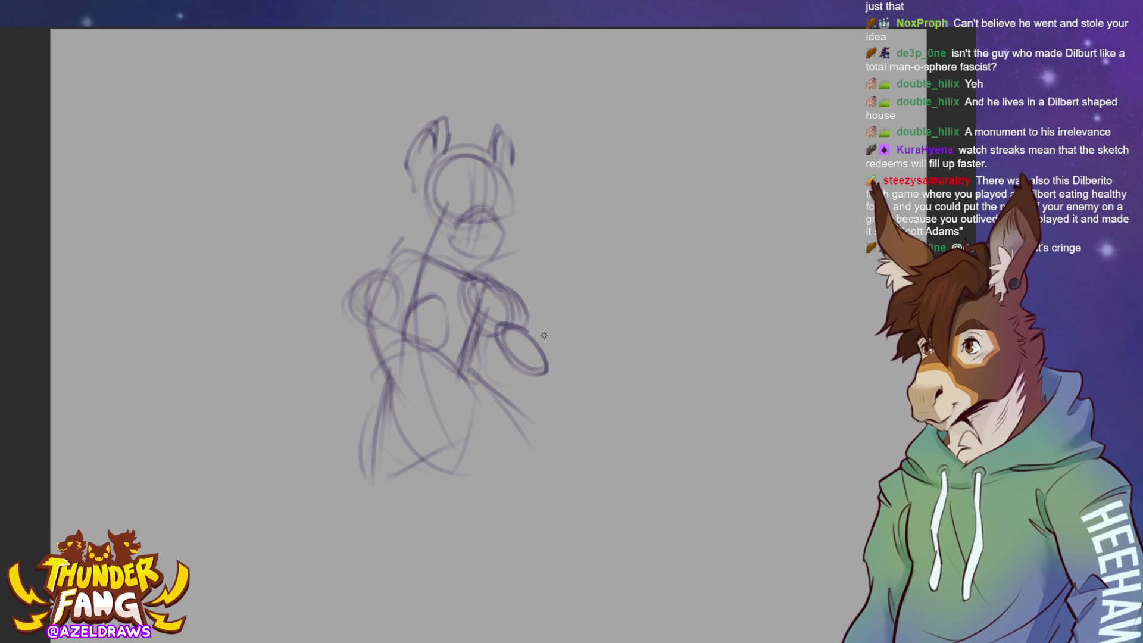
key("ctrl+z")
key("ctrl+z")
key("ctrl+z")
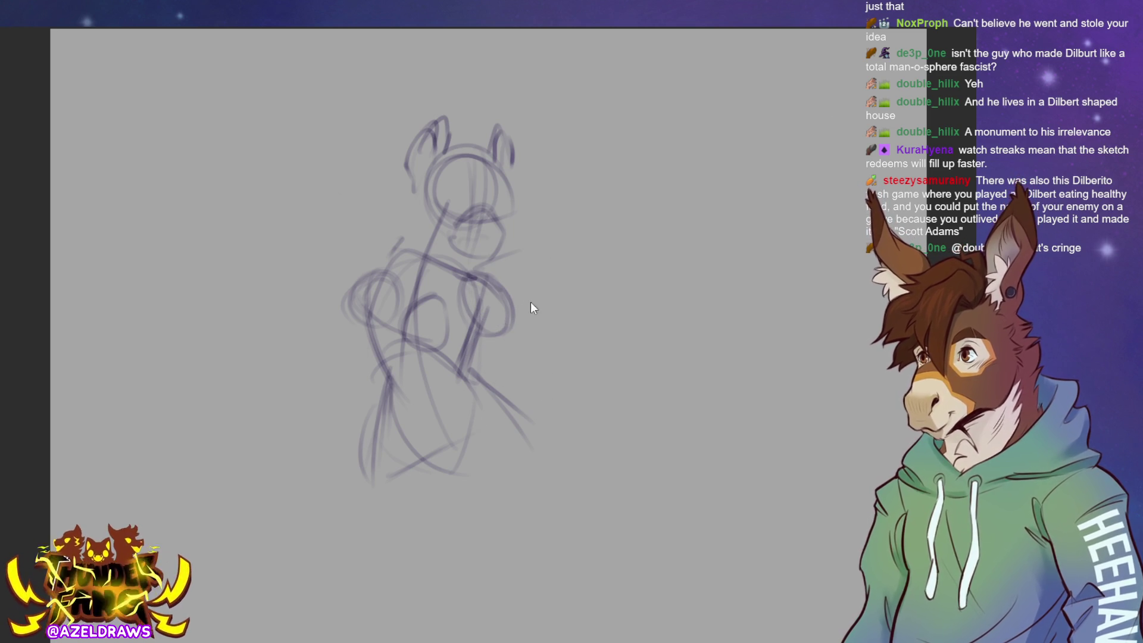
Replace the old right-arm ovals with an arm folded across the body ending in a hand, plus a right-leg curve.
key("ctrl+z")
left_click_drag(523, 305, 460, 314)
left_click_drag(471, 273, 523, 293)
mouse_move(477, 276)
left_mouse_down()
mouse_move(467, 312)
mouse_move(524, 295)
mouse_move(470, 322)
mouse_move(577, 345)
mouse_move(512, 344)
mouse_move(577, 354)
mouse_move(451, 352)
mouse_move(428, 366)
mouse_move(476, 384)
mouse_move(573, 360)
left_mouse_up()
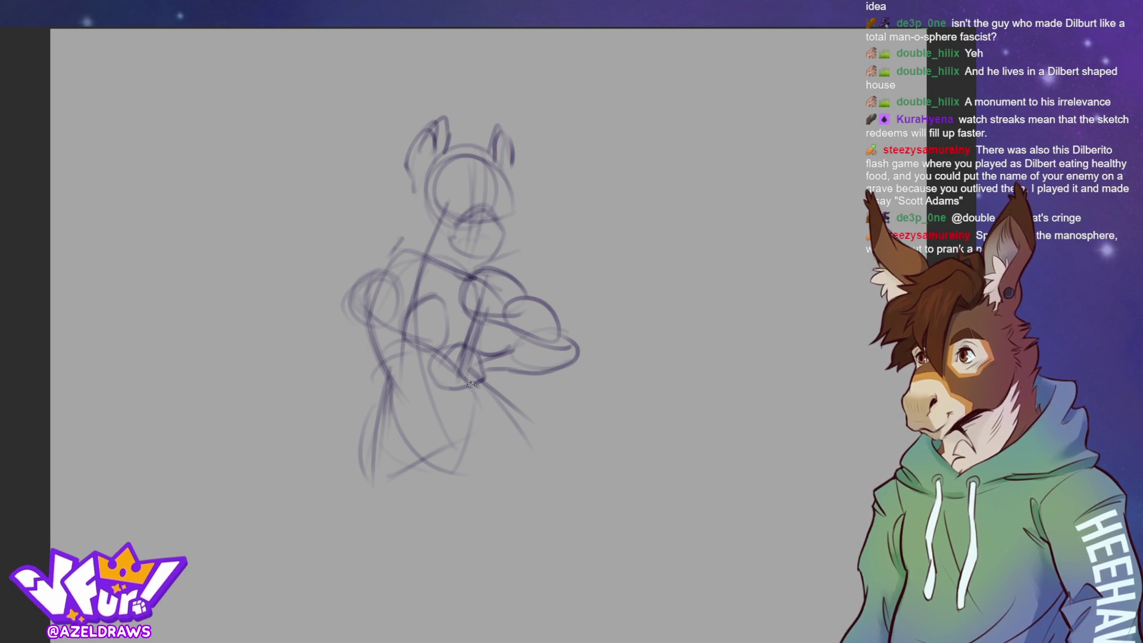
left_click_drag(475, 384, 458, 464)
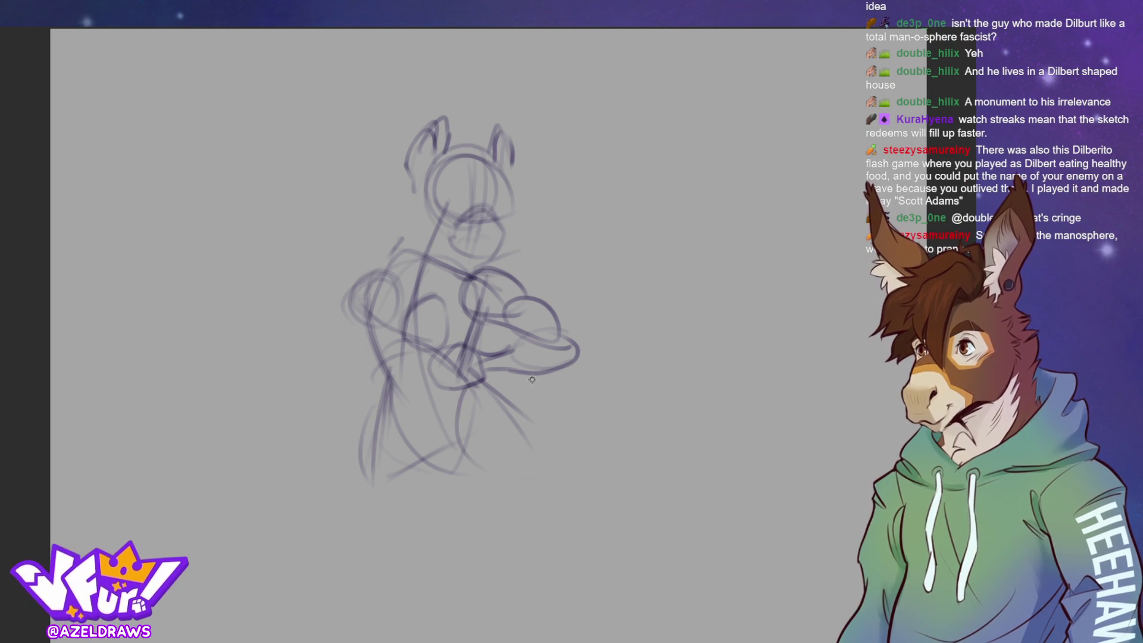
Rotate the whole sketch about 43° counter-clockwise with Ctrl+T.
key("ctrl+t")
mouse_move(676, 214)
left_mouse_down()
mouse_move(618, 129)
mouse_move(555, 86)
left_mouse_up()
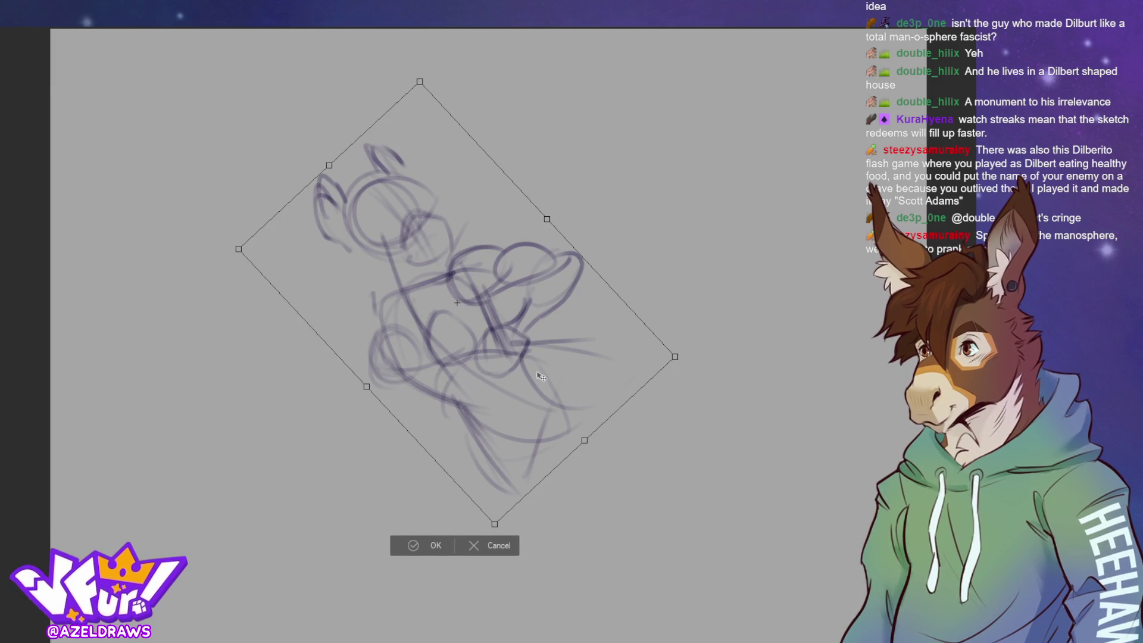
key("Return")
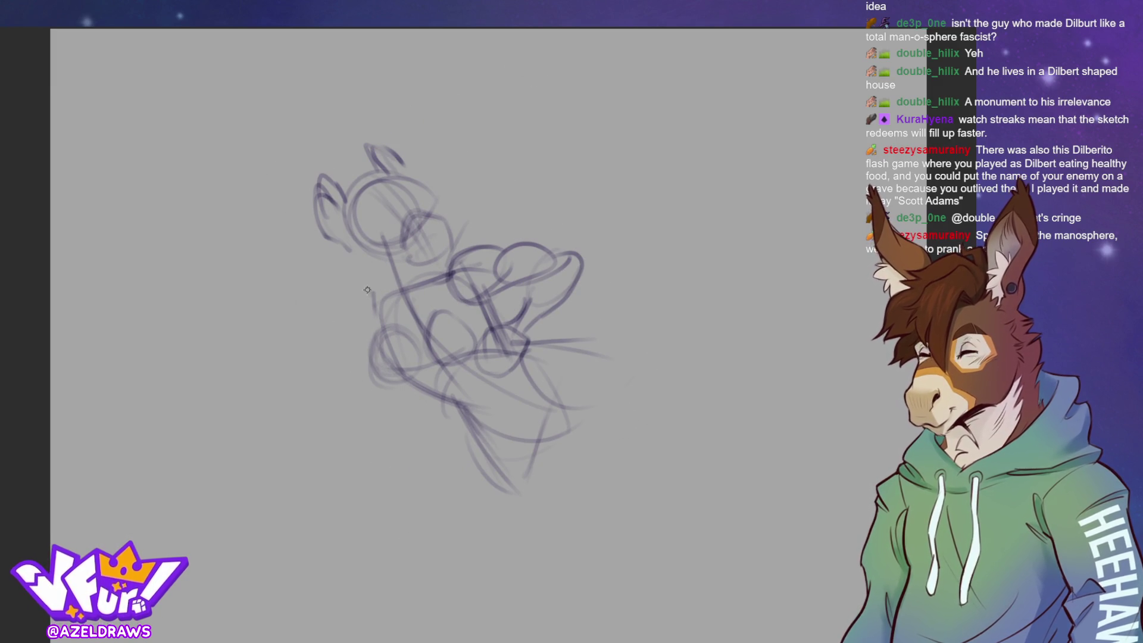
Lasso the head, turn it clockwise and shift it slightly right, then deselect.
mouse_move(335, 277)
left_mouse_down()
mouse_move(440, 267)
mouse_move(287, 138)
mouse_move(307, 278)
left_mouse_up()
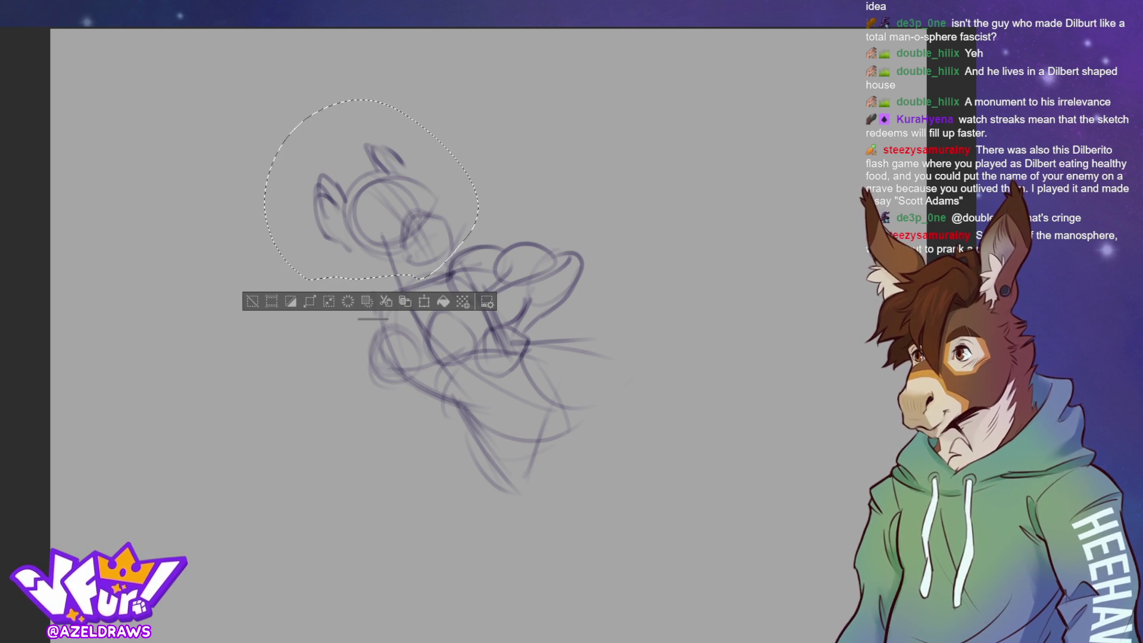
key("ctrl+t")
mouse_move(453, 178)
left_mouse_down()
mouse_move(427, 224)
mouse_move(420, 216)
left_mouse_up()
left_click_drag(538, 176, 537, 168)
left_click_drag(357, 238, 373, 242)
key("Return")
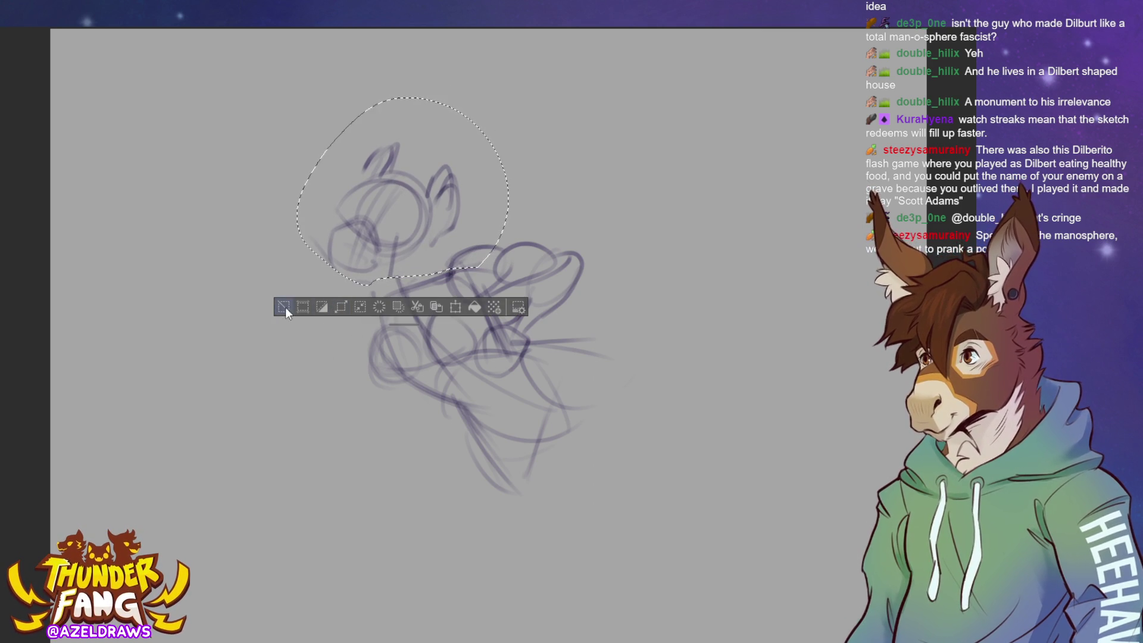
left_click(284, 306)
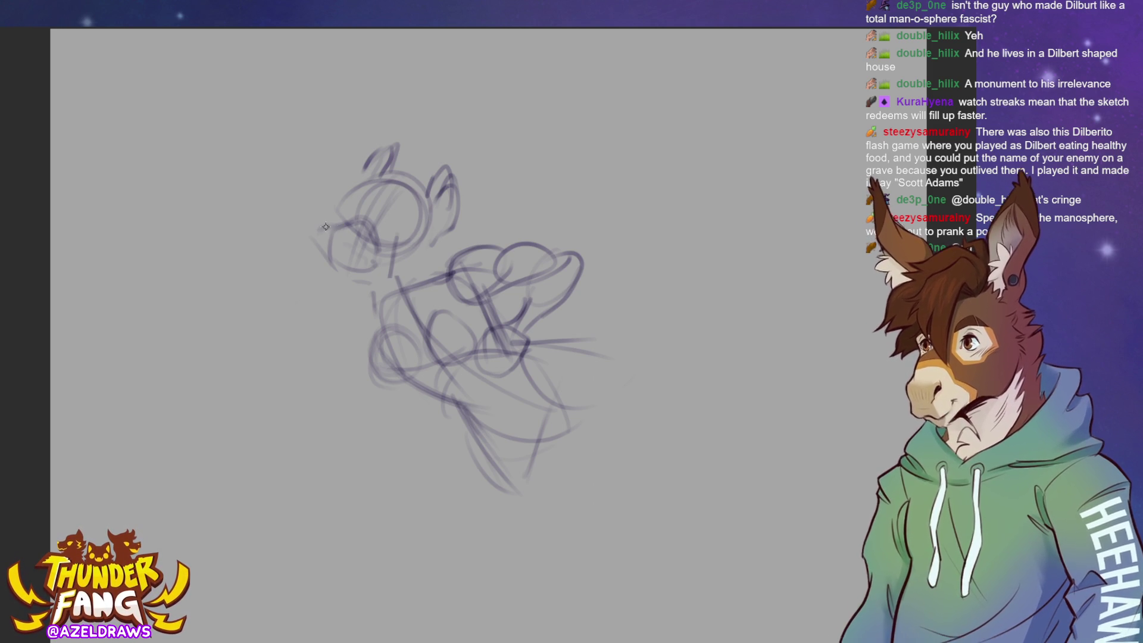
Draw darker eye, upper muzzle and lower jaw lines, redoing one stroke, and add a short neck line.
mouse_move(331, 235)
left_mouse_down()
mouse_move(363, 229)
mouse_move(372, 250)
mouse_move(327, 243)
mouse_move(356, 277)
mouse_move(352, 266)
mouse_move(375, 260)
mouse_move(315, 217)
mouse_move(354, 221)
mouse_move(318, 241)
mouse_move(344, 215)
mouse_move(335, 228)
mouse_move(365, 216)
mouse_move(372, 225)
left_mouse_up()
key("ctrl+z")
key("ctrl+z")
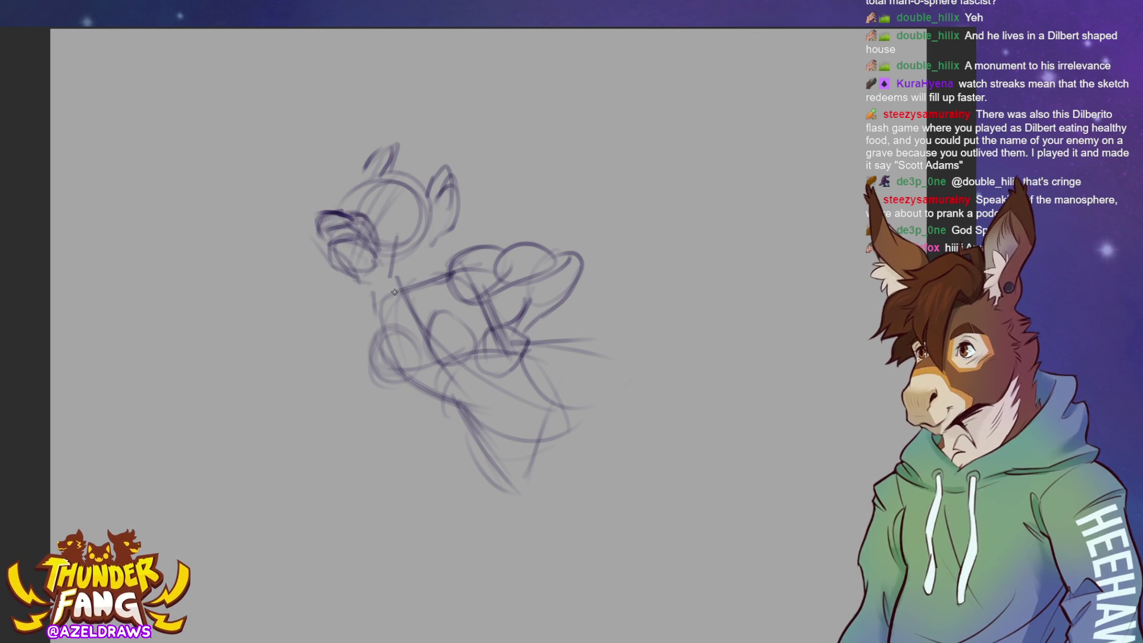
mouse_move(356, 271)
left_mouse_down()
mouse_move(368, 290)
mouse_move(418, 303)
left_mouse_up()
left_click_drag(450, 260, 428, 227)
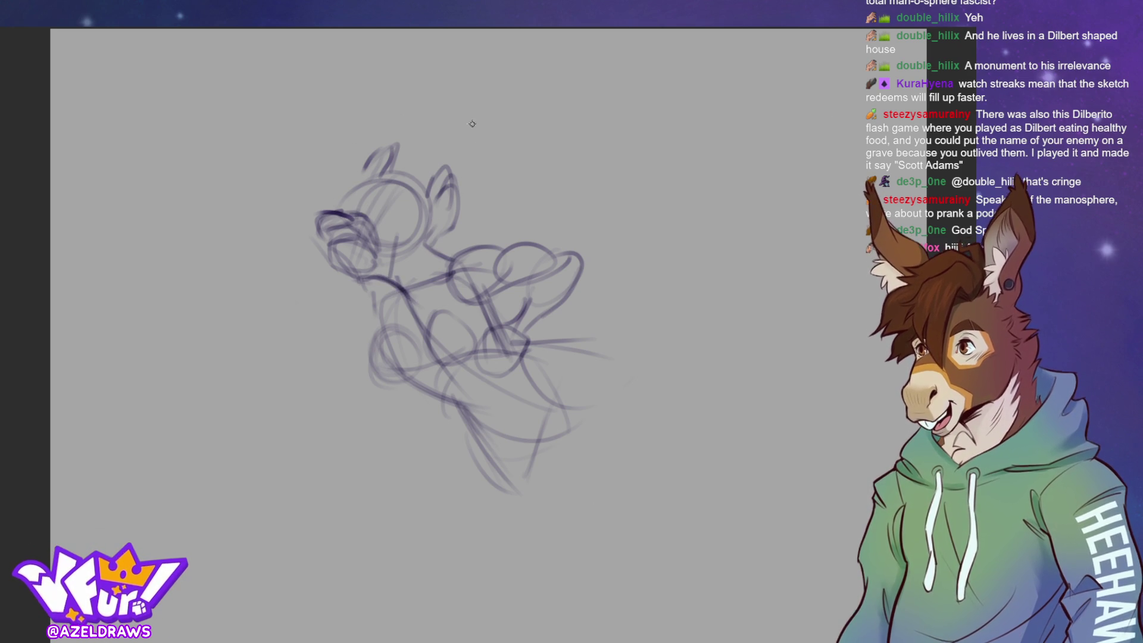
left_click_drag(428, 236, 453, 256)
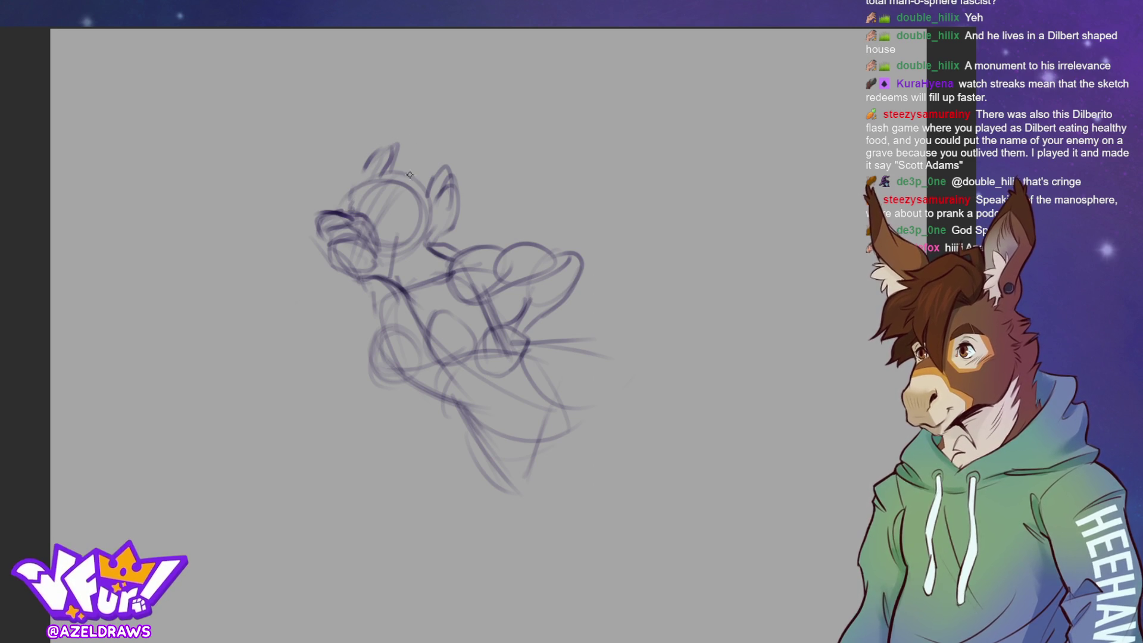
Erase the faint ear strokes, draw a tall new ear, and darken the left chest and torso lines.
mouse_move(378, 156)
left_mouse_down()
mouse_move(360, 170)
mouse_move(437, 179)
mouse_move(449, 208)
mouse_move(459, 193)
mouse_move(440, 208)
left_mouse_up()
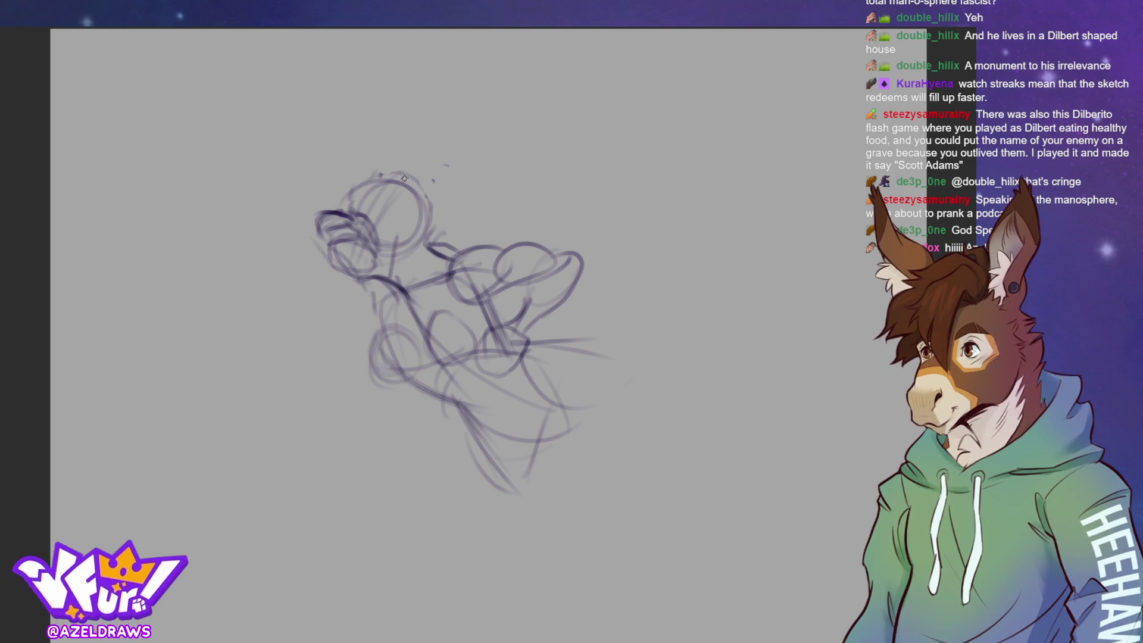
mouse_move(409, 156)
left_mouse_down()
mouse_move(421, 139)
mouse_move(433, 197)
mouse_move(411, 146)
mouse_move(408, 162)
mouse_move(360, 141)
mouse_move(369, 144)
left_mouse_up()
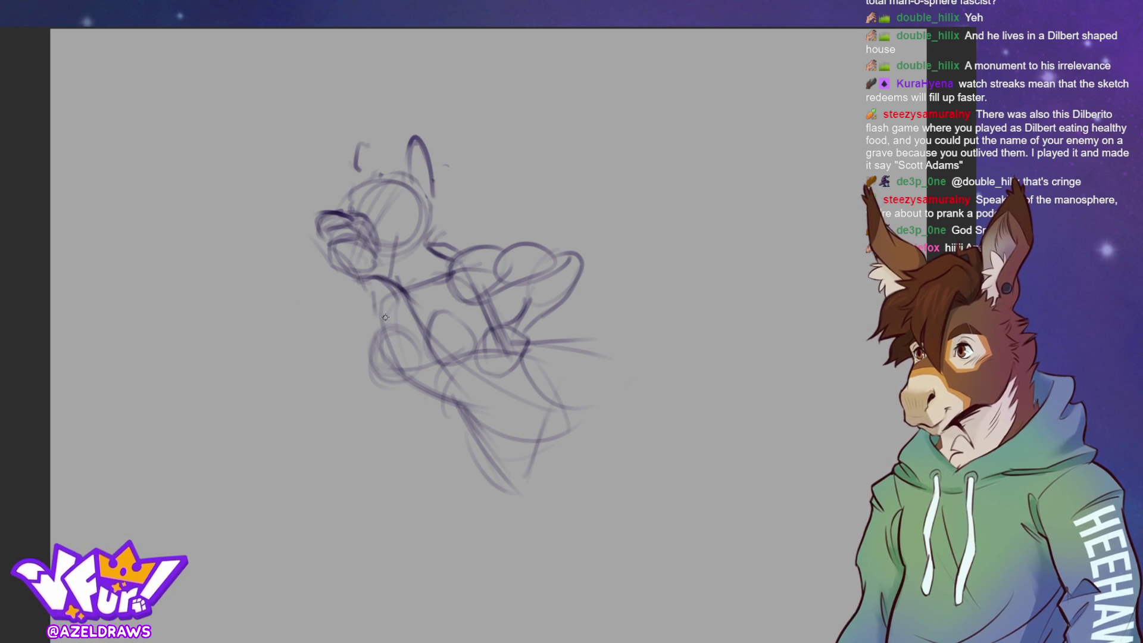
mouse_move(381, 277)
left_mouse_down()
mouse_move(358, 327)
mouse_move(381, 329)
mouse_move(356, 344)
left_mouse_up()
mouse_move(361, 286)
left_mouse_down()
mouse_move(360, 345)
mouse_move(396, 410)
left_mouse_up()
left_click_drag(366, 330, 408, 396)
left_click_drag(410, 328, 386, 384)
left_click_drag(384, 326, 379, 357)
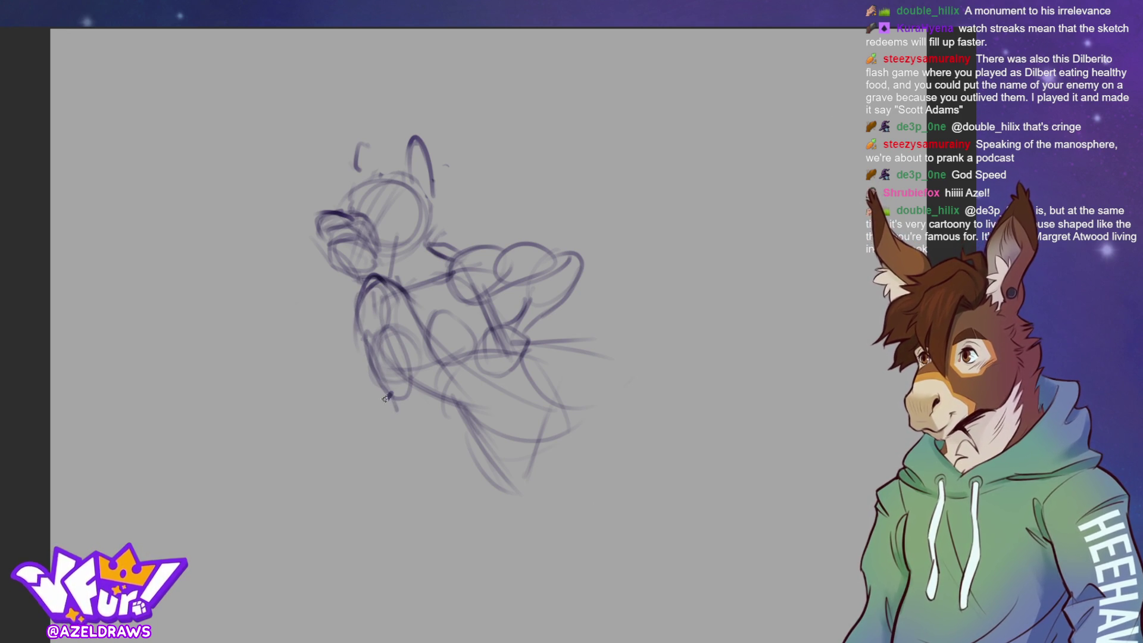
Extend the front leg downward, outlining the lower leg and foot with an oval loop.
left_click_drag(390, 395, 363, 460)
left_click_drag(379, 410, 362, 454)
mouse_move(409, 387)
left_mouse_down()
mouse_move(386, 451)
mouse_move(367, 419)
mouse_move(370, 444)
left_mouse_up()
mouse_move(410, 393)
left_mouse_down()
mouse_move(398, 436)
mouse_move(360, 469)
left_mouse_up()
left_click_drag(357, 337, 373, 384)
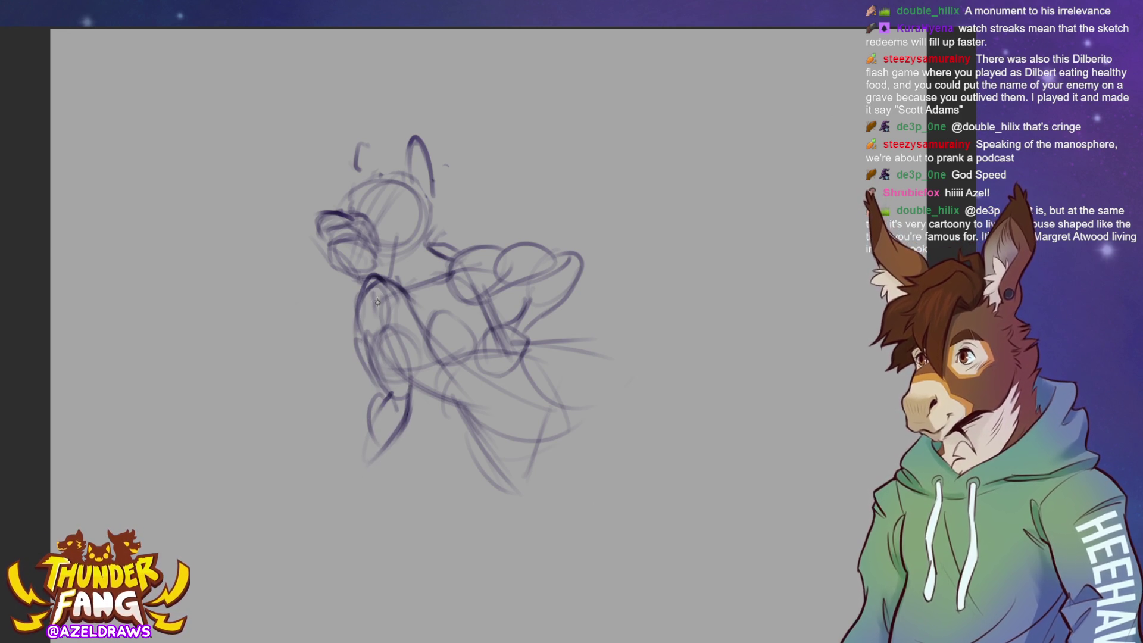
mouse_move(361, 284)
left_mouse_down()
mouse_move(392, 409)
mouse_move(415, 365)
mouse_move(414, 388)
mouse_move(405, 420)
mouse_move(331, 478)
left_mouse_up()
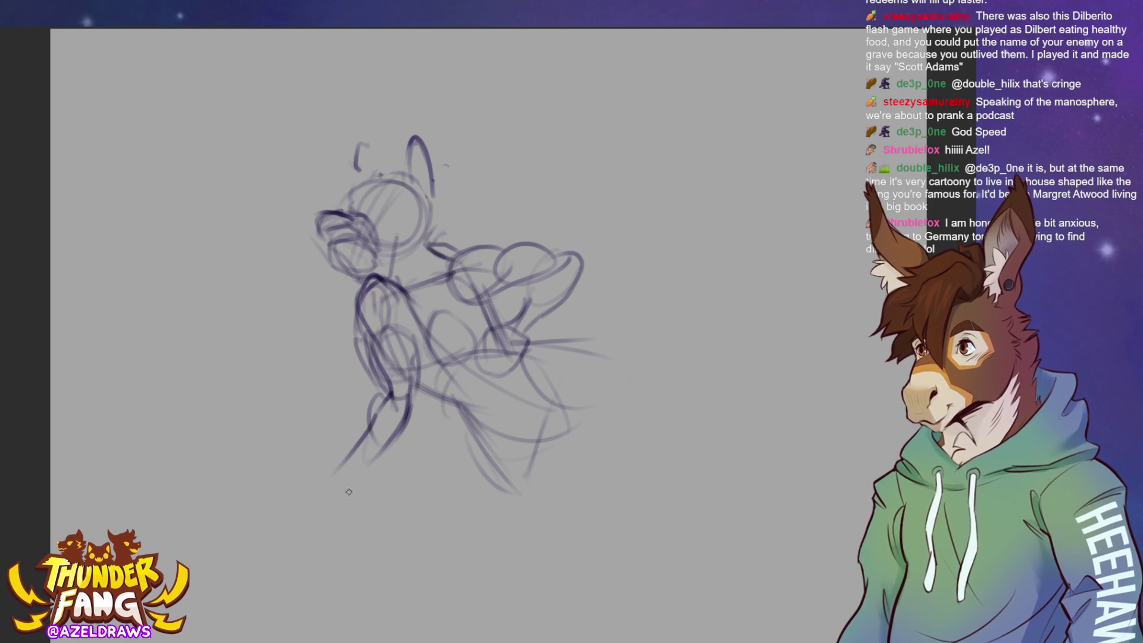
mouse_move(409, 392)
left_mouse_down()
mouse_move(417, 411)
mouse_move(387, 461)
mouse_move(378, 409)
mouse_move(381, 449)
mouse_move(364, 440)
mouse_move(351, 463)
mouse_move(281, 502)
mouse_move(362, 509)
mouse_move(337, 490)
mouse_move(345, 512)
mouse_move(363, 513)
mouse_move(310, 479)
mouse_move(321, 516)
mouse_move(271, 495)
left_mouse_up()
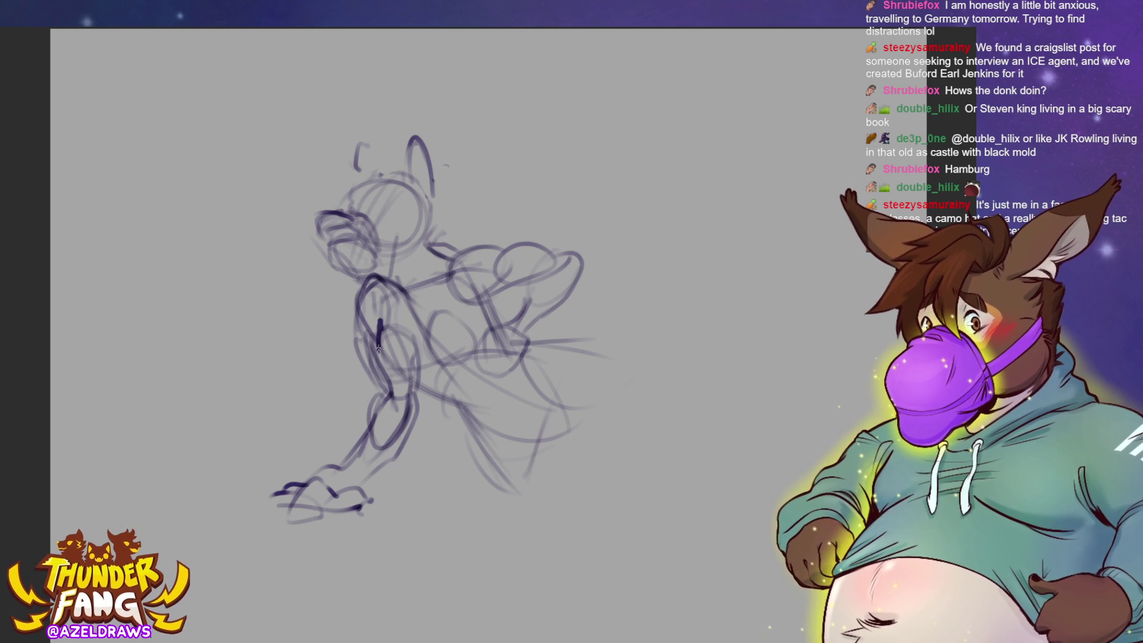
Sketch and undo two stray curves left of the figure, then lasso the haunch area.
left_click_drag(240, 341, 219, 393)
left_click_drag(254, 358, 237, 406)
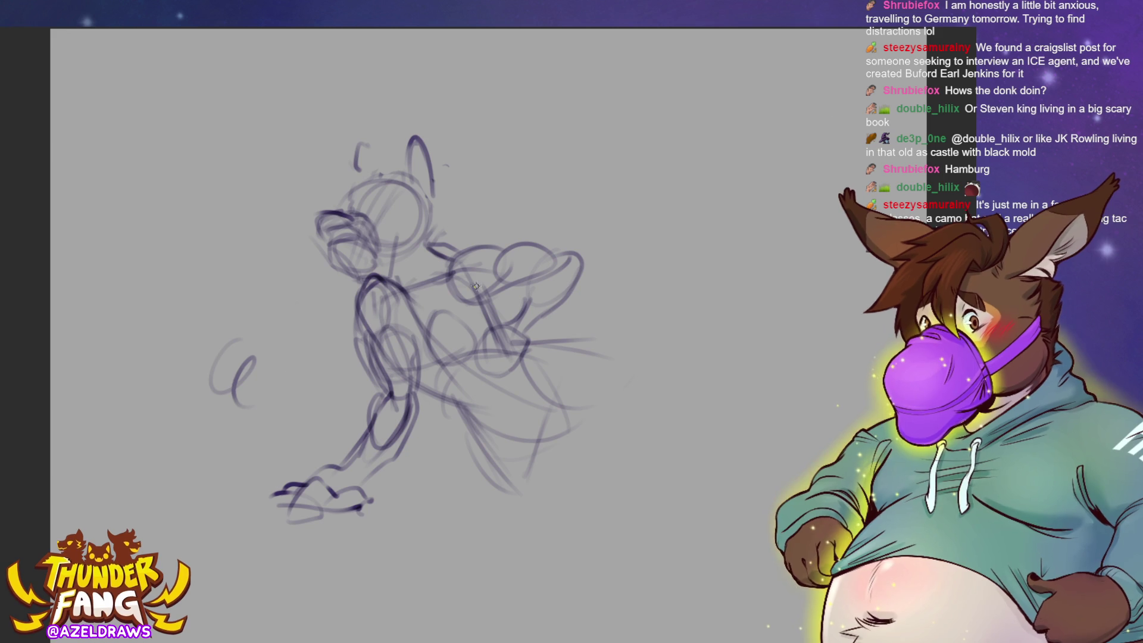
key("ctrl+z")
key("ctrl+z")
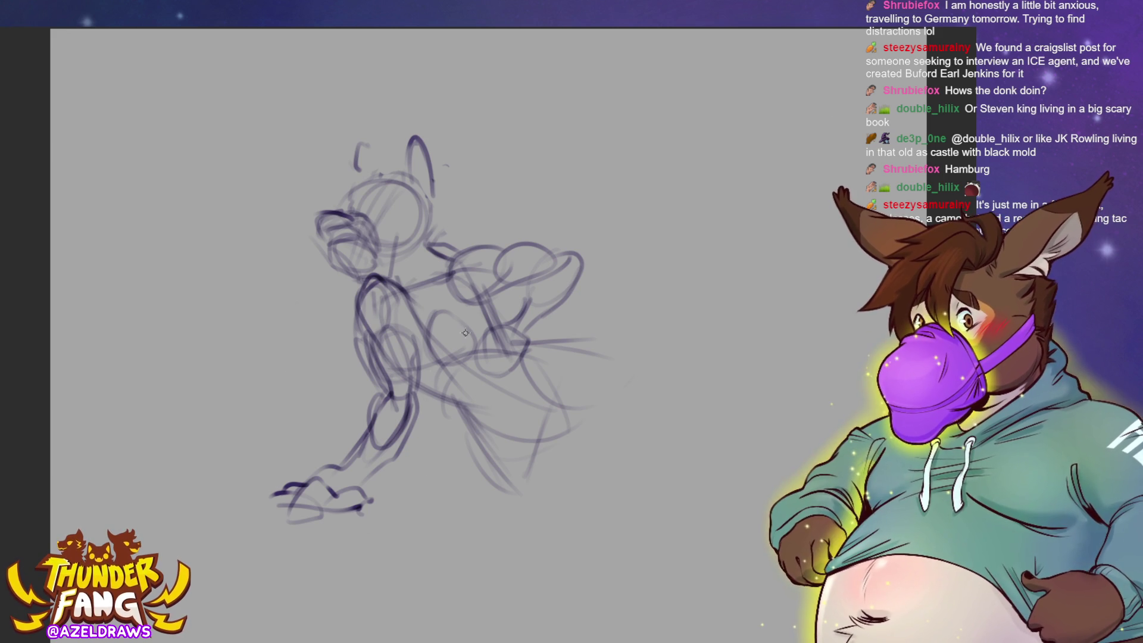
mouse_move(480, 239)
left_mouse_down()
mouse_move(447, 253)
mouse_move(475, 305)
mouse_move(518, 301)
mouse_move(478, 352)
mouse_move(542, 336)
mouse_move(500, 233)
mouse_move(482, 237)
left_mouse_up()
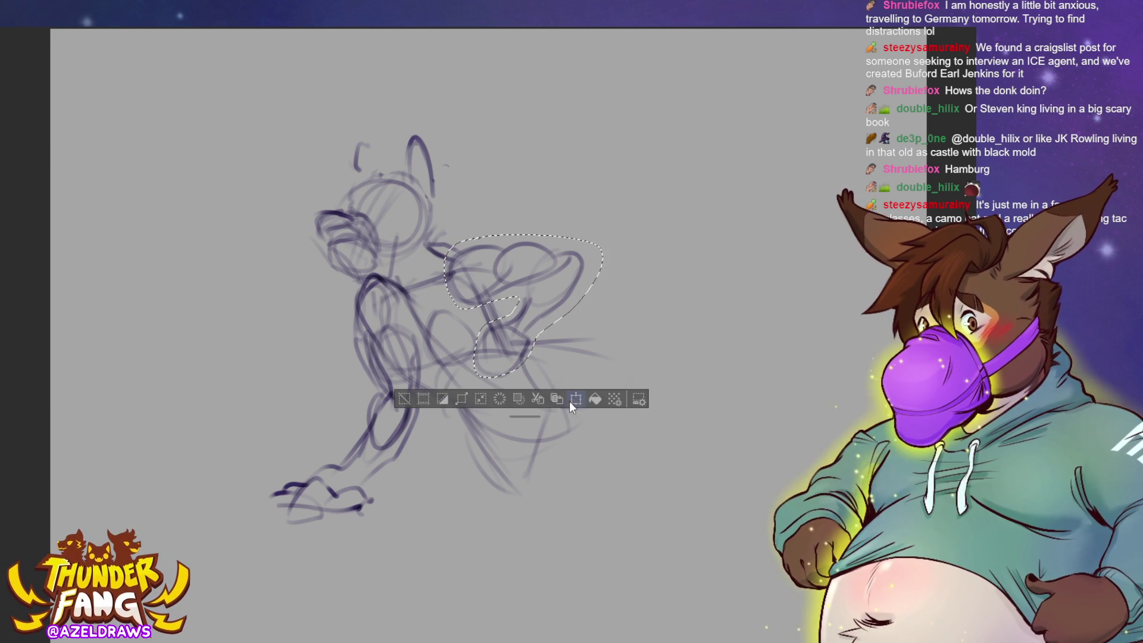
Move the haunch section up and right, stretch it wider and taller, confirm, and deselect.
key("ctrl+t")
left_click_drag(534, 319, 542, 303)
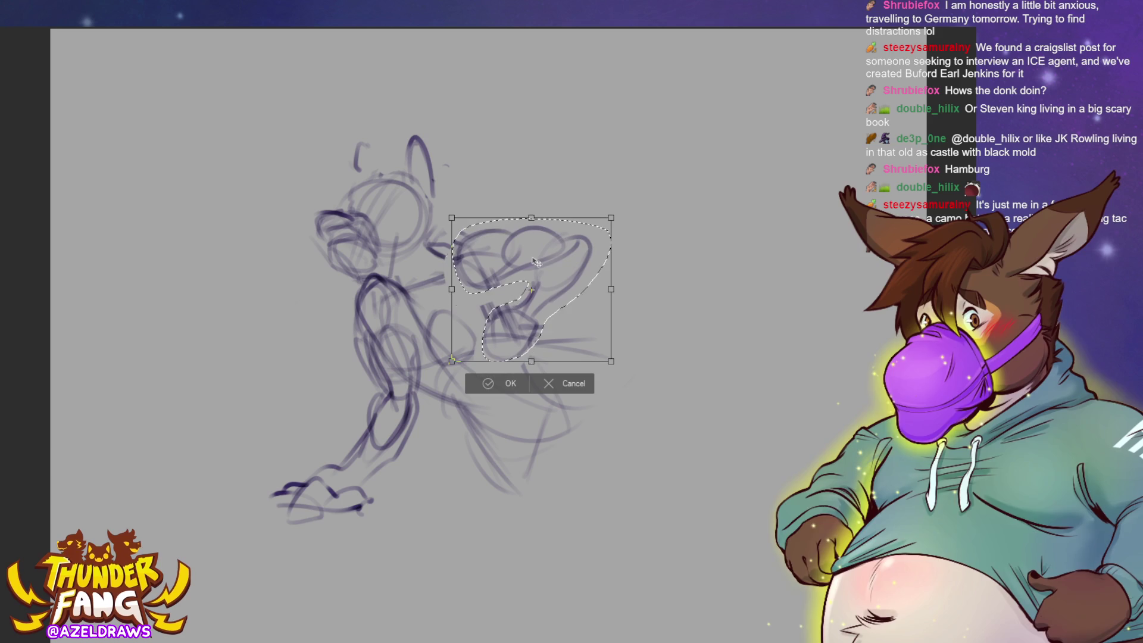
left_click_drag(625, 283, 623, 285)
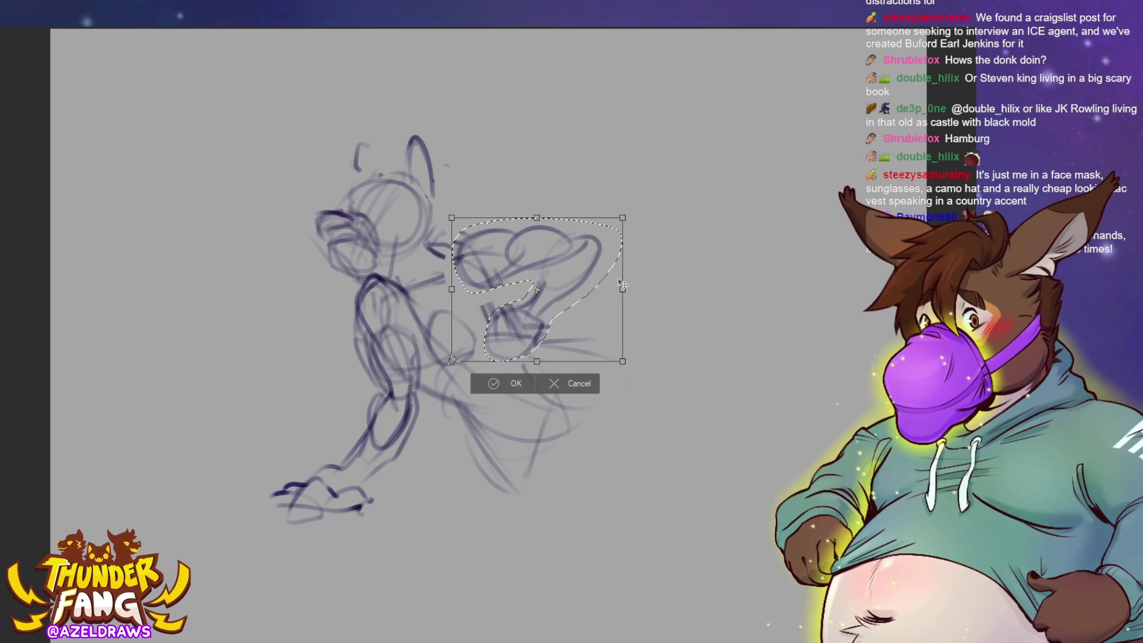
left_click_drag(536, 218, 537, 216)
left_click_drag(536, 361, 537, 367)
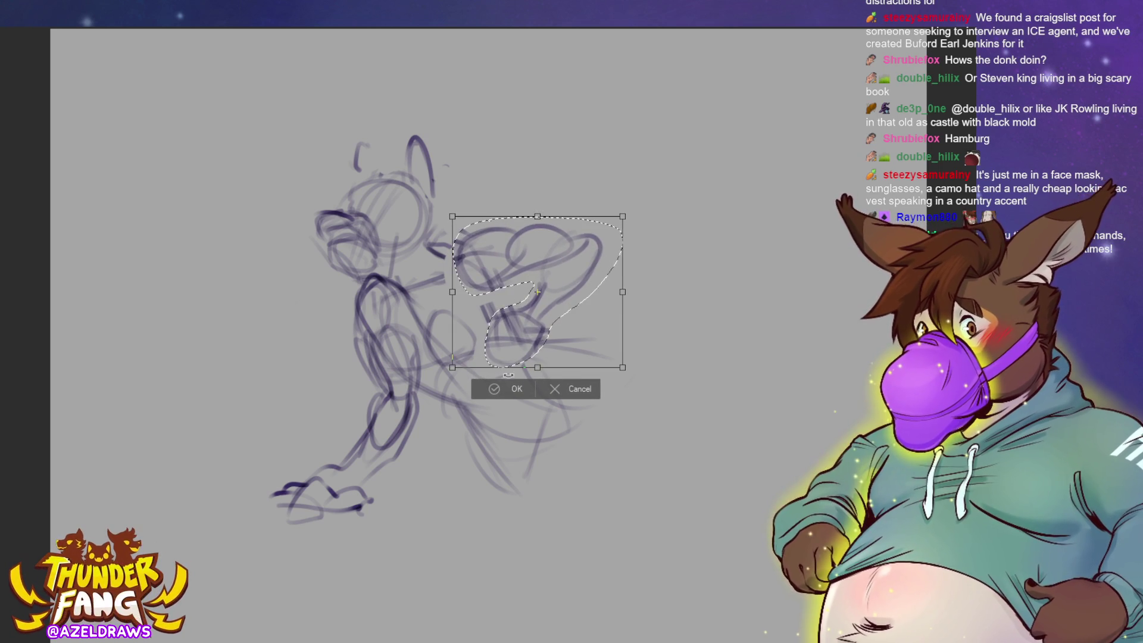
left_click(492, 389)
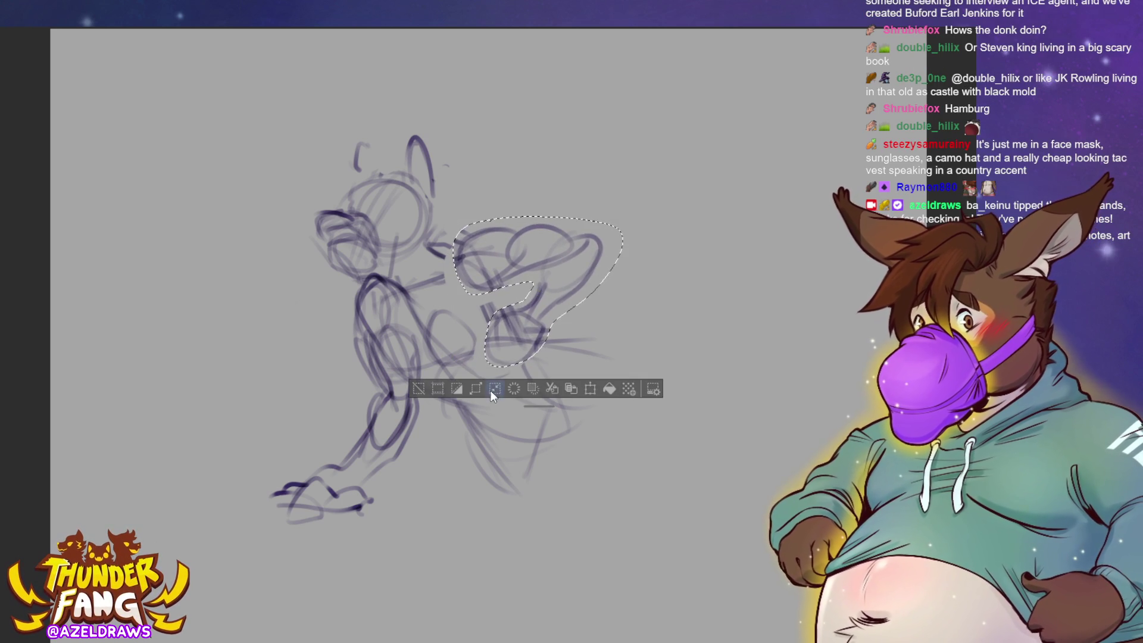
left_click(424, 387)
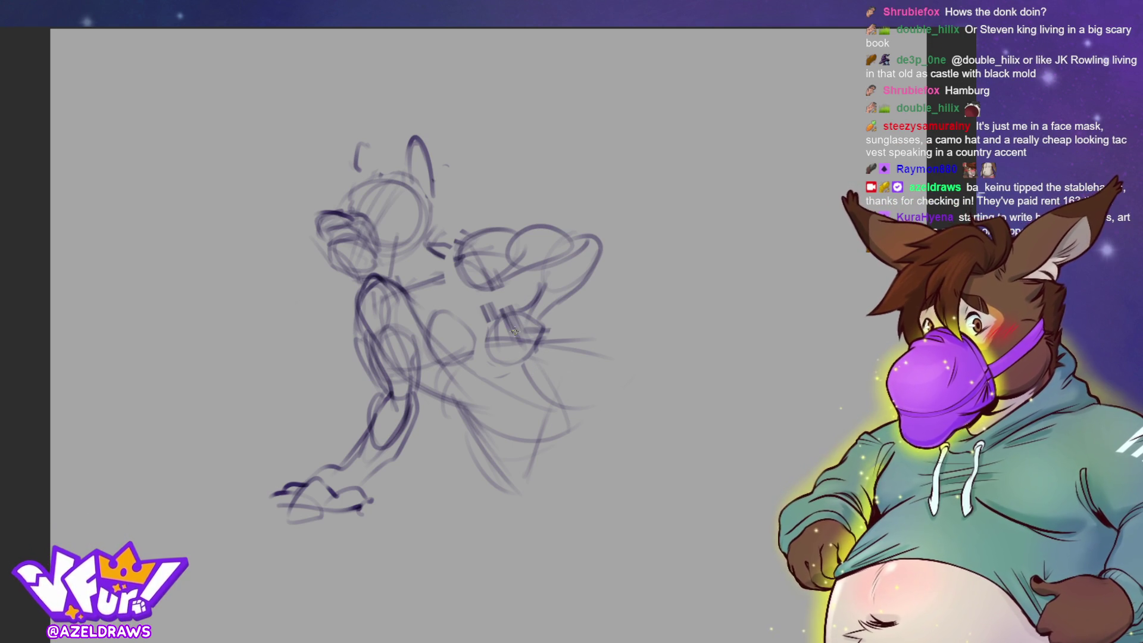
Sketch lines running right from the haunch into a large looping shape and extended back-leg curves.
mouse_move(531, 358)
left_mouse_down()
mouse_move(568, 358)
mouse_move(619, 331)
left_mouse_up()
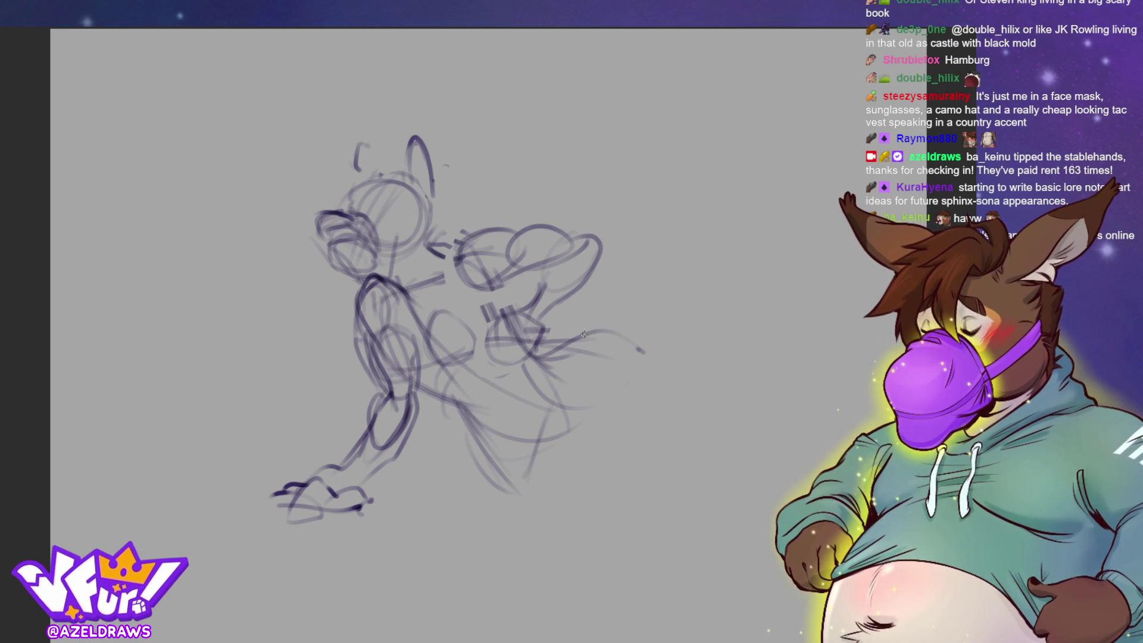
left_click_drag(545, 355, 643, 351)
mouse_move(553, 356)
left_mouse_down()
mouse_move(574, 428)
mouse_move(631, 475)
mouse_move(655, 390)
left_mouse_up()
left_click_drag(608, 341, 657, 486)
left_click_drag(571, 415, 659, 464)
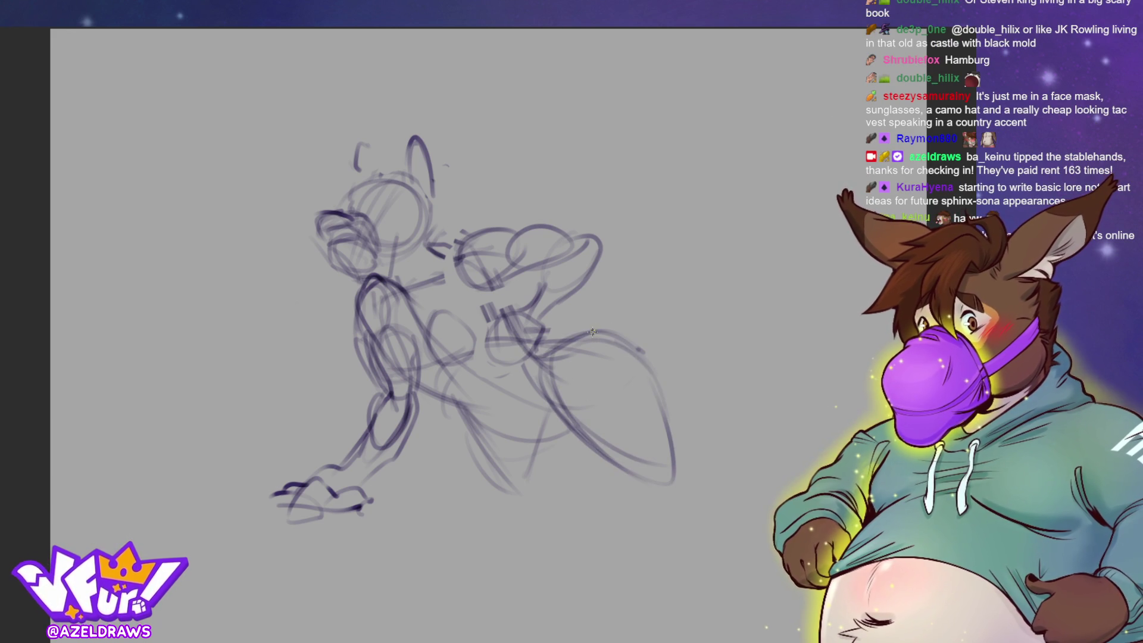
mouse_move(592, 331)
left_mouse_down()
mouse_move(670, 468)
mouse_move(694, 465)
left_mouse_up()
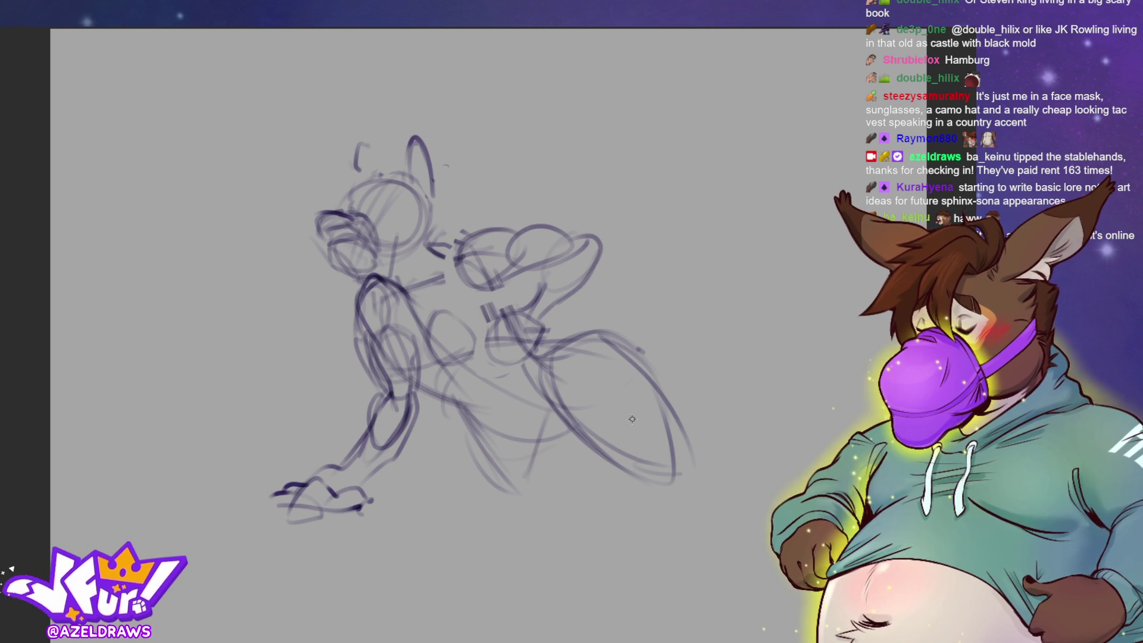
mouse_move(629, 373)
left_mouse_down()
mouse_move(677, 406)
mouse_move(705, 458)
mouse_move(589, 438)
mouse_move(698, 478)
left_mouse_up()
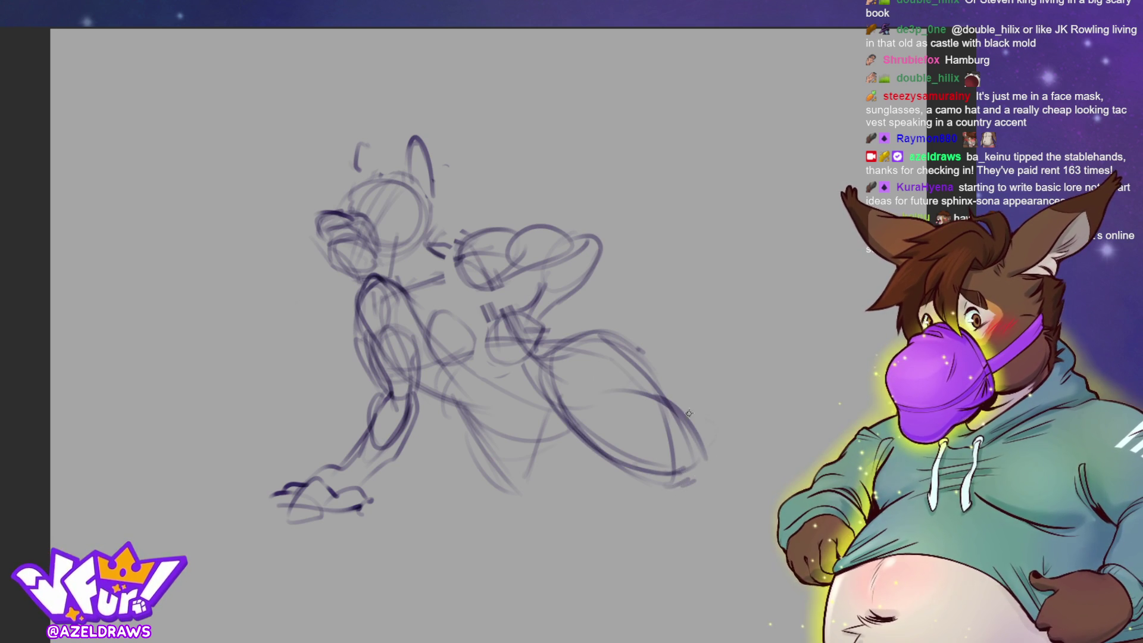
mouse_move(676, 410)
left_mouse_down()
mouse_move(699, 396)
mouse_move(748, 413)
left_mouse_up()
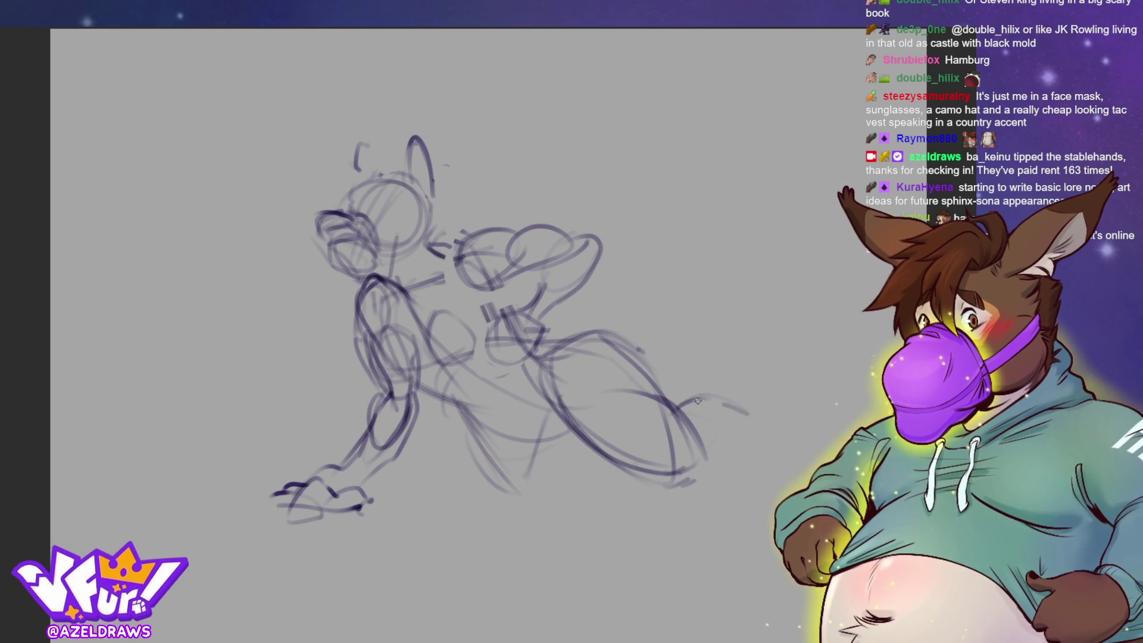
mouse_move(654, 471)
left_mouse_down()
mouse_move(752, 444)
mouse_move(755, 422)
mouse_move(772, 416)
left_mouse_up()
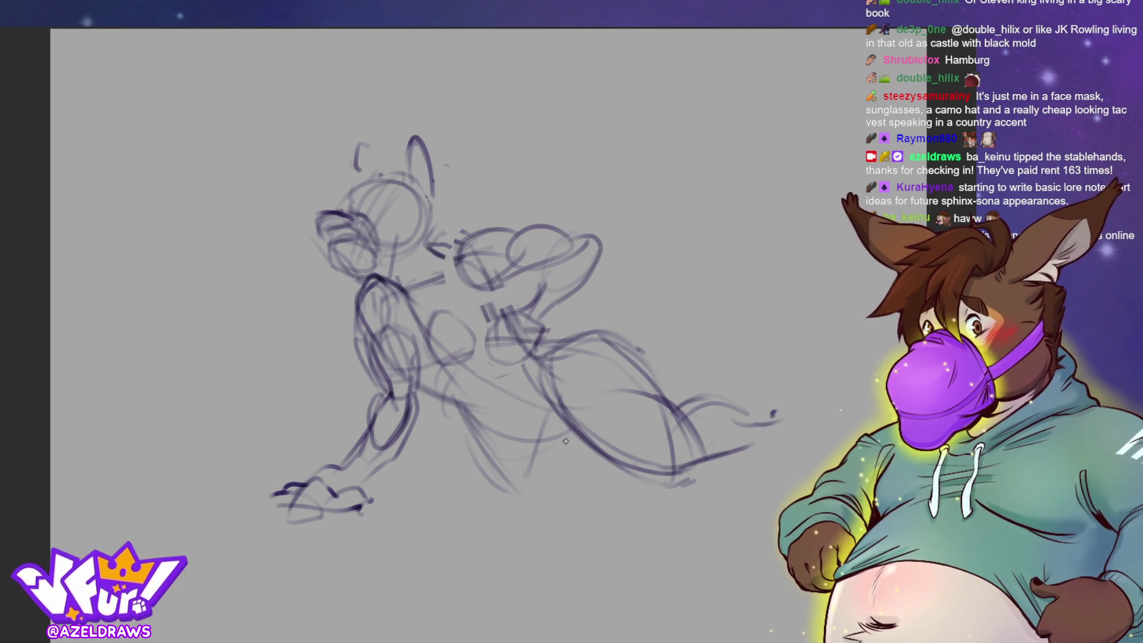
Add rough curves across the lower body and the hip arc, redrawing one stroke.
mouse_move(555, 417)
left_mouse_down()
mouse_move(507, 411)
mouse_move(442, 430)
mouse_move(465, 421)
left_mouse_up()
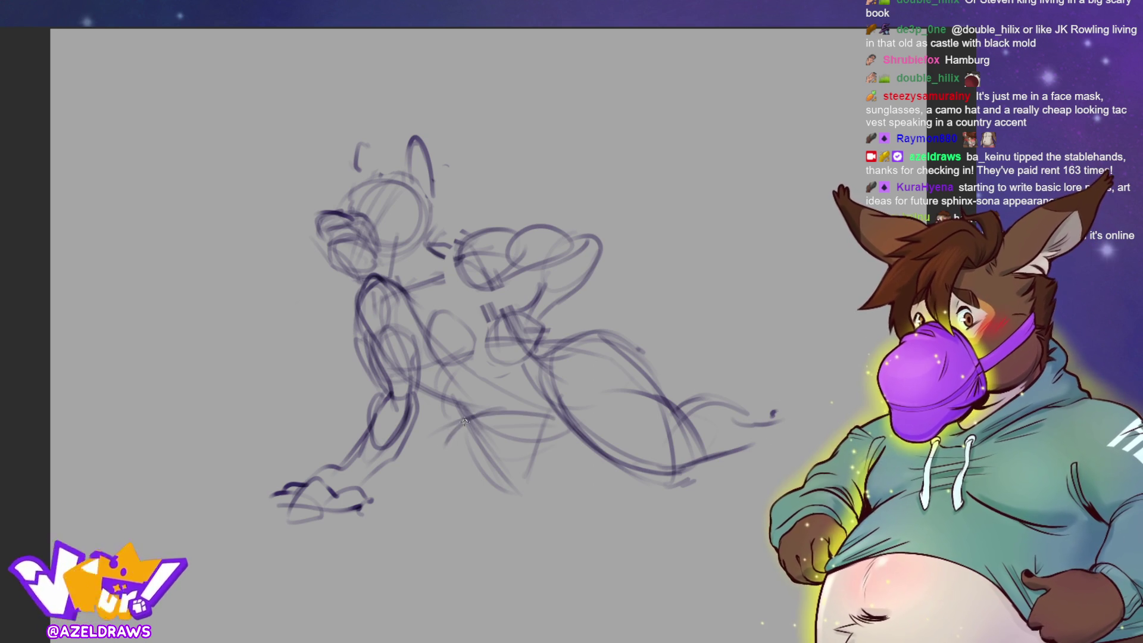
key("ctrl+z")
key("ctrl+z")
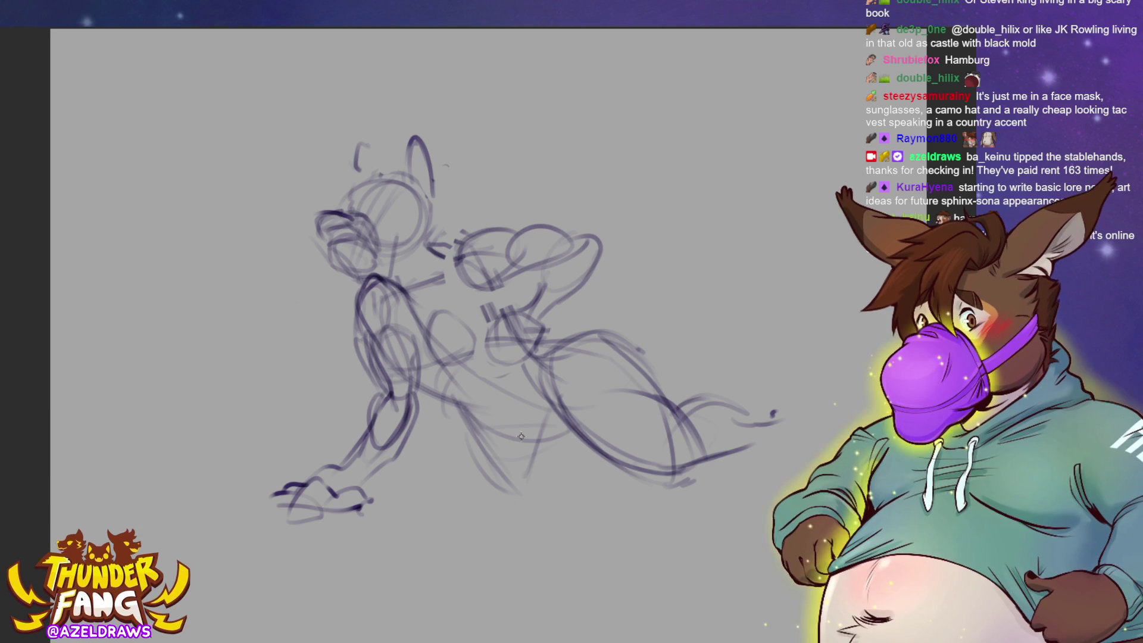
mouse_move(453, 398)
left_mouse_down()
mouse_move(519, 424)
mouse_move(463, 408)
mouse_move(417, 471)
mouse_move(547, 487)
mouse_move(518, 412)
mouse_move(471, 498)
mouse_move(590, 453)
mouse_move(502, 486)
mouse_move(572, 435)
mouse_move(524, 485)
left_mouse_up()
mouse_move(559, 410)
left_mouse_down()
mouse_move(461, 429)
mouse_move(567, 408)
mouse_move(476, 425)
left_mouse_up()
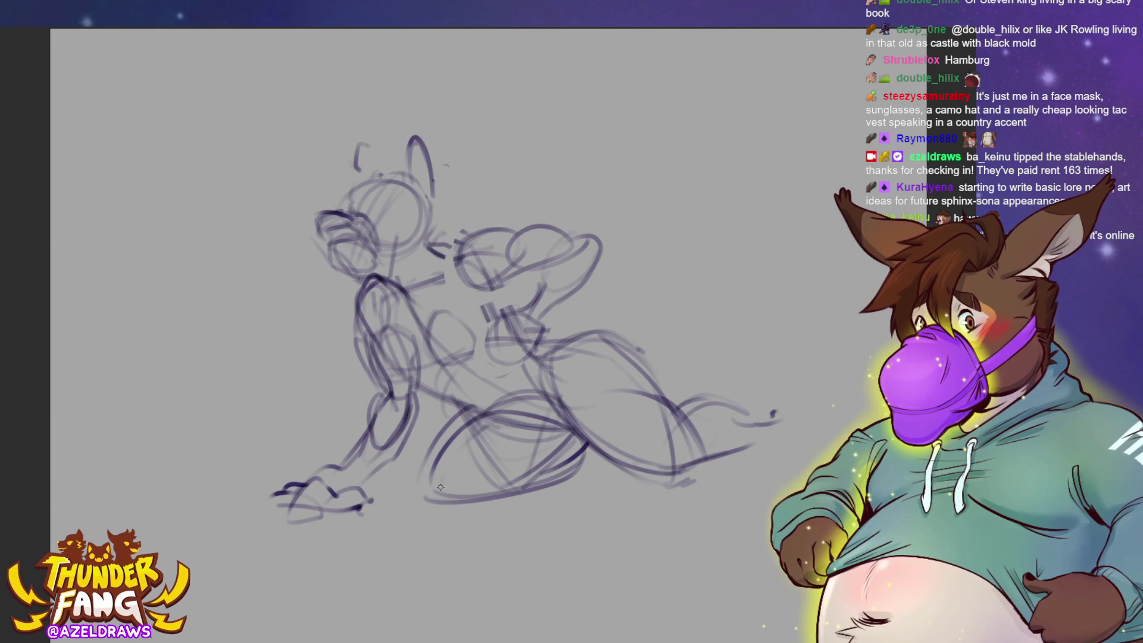
mouse_move(441, 485)
left_mouse_down()
mouse_move(435, 497)
mouse_move(472, 508)
left_mouse_up()
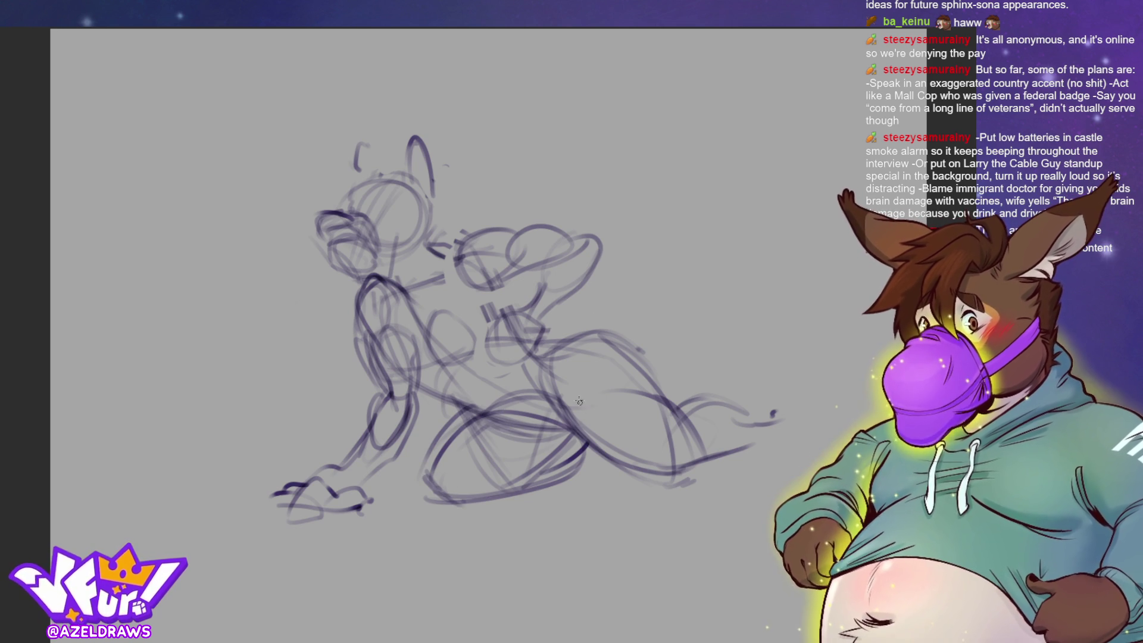
Switch to a larger brush and darken the thigh, back and arm contours.
key("e")
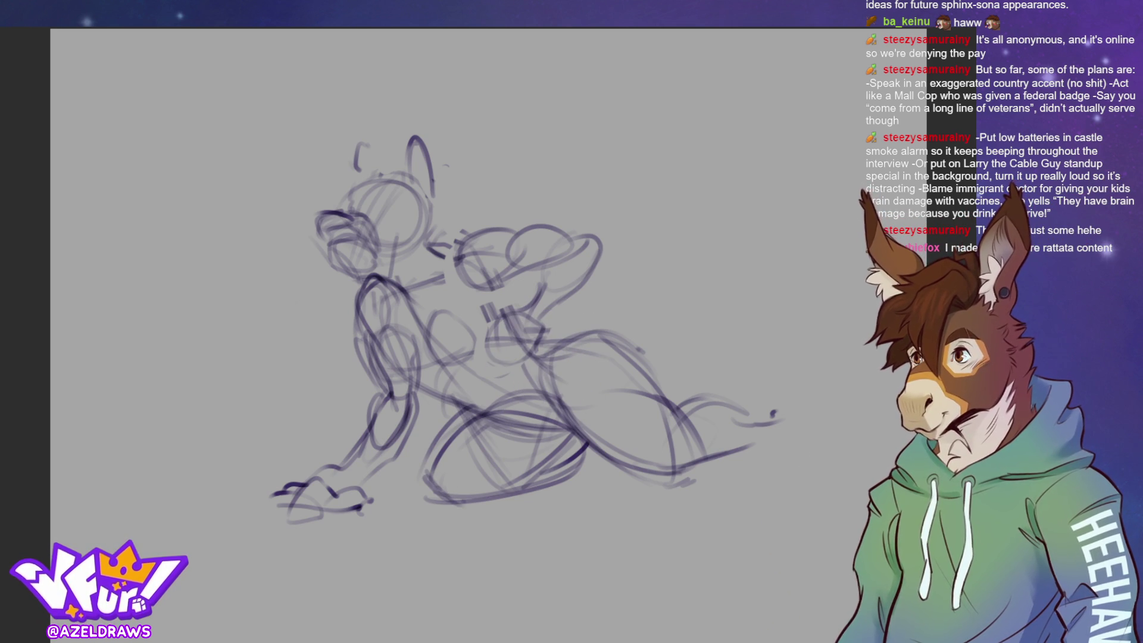
mouse_move(532, 347)
left_mouse_down()
mouse_move(628, 343)
mouse_move(669, 370)
left_mouse_up()
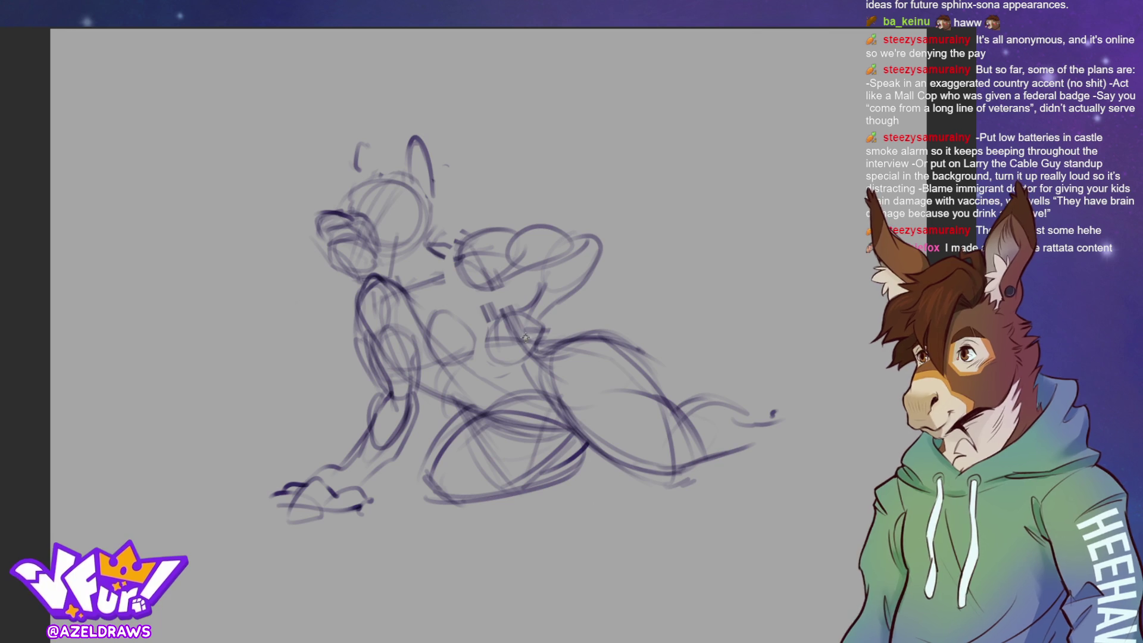
mouse_move(526, 337)
left_mouse_down()
mouse_move(580, 315)
mouse_move(597, 277)
mouse_move(578, 311)
left_mouse_up()
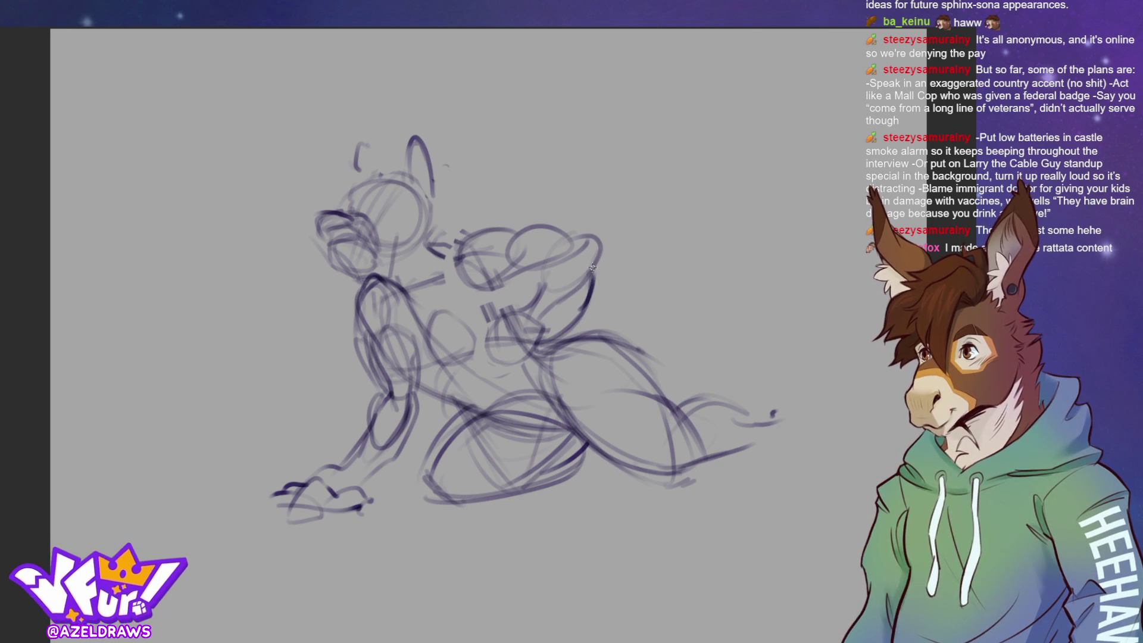
left_click_drag(595, 266, 594, 300)
mouse_move(539, 338)
left_mouse_down()
mouse_move(592, 307)
mouse_move(595, 277)
mouse_move(653, 192)
mouse_move(753, 185)
left_mouse_up()
Sketch the big tail sweeping up and right, then extend the lower leg and darken the hip line.
mouse_move(652, 202)
left_mouse_down()
mouse_move(698, 180)
mouse_move(761, 184)
mouse_move(813, 212)
left_mouse_up()
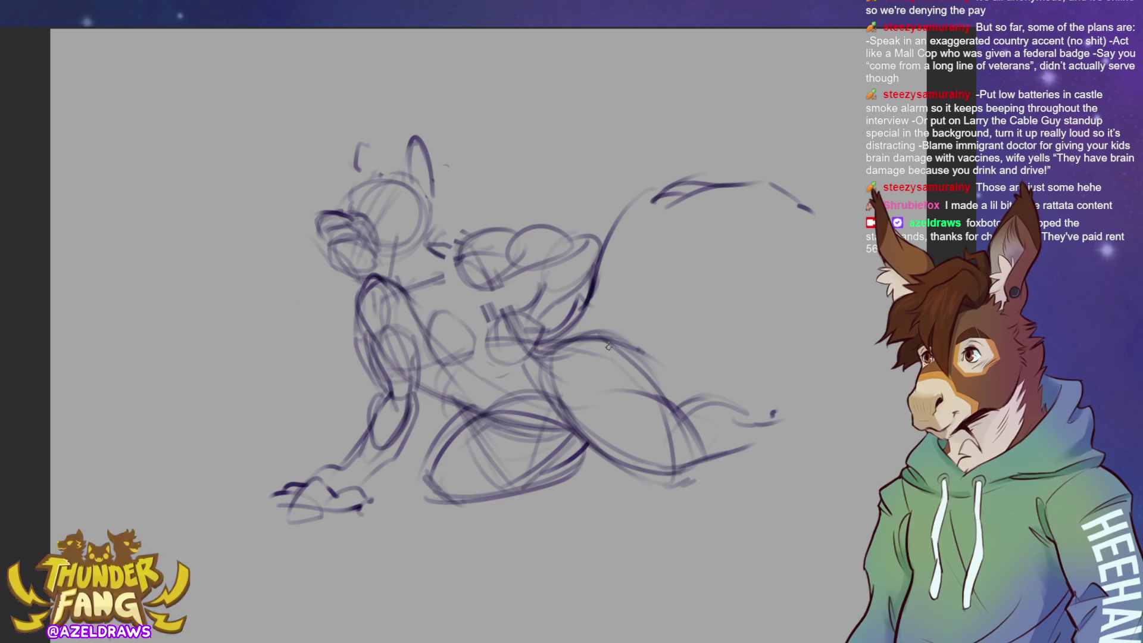
mouse_move(589, 343)
left_mouse_down()
mouse_move(685, 308)
mouse_move(622, 307)
mouse_move(684, 302)
mouse_move(768, 262)
left_mouse_up()
mouse_move(661, 291)
left_mouse_down()
mouse_move(761, 276)
mouse_move(766, 229)
mouse_move(821, 233)
left_mouse_up()
mouse_move(643, 298)
left_mouse_down()
mouse_move(741, 288)
mouse_move(753, 275)
mouse_move(732, 262)
mouse_move(813, 236)
left_mouse_up()
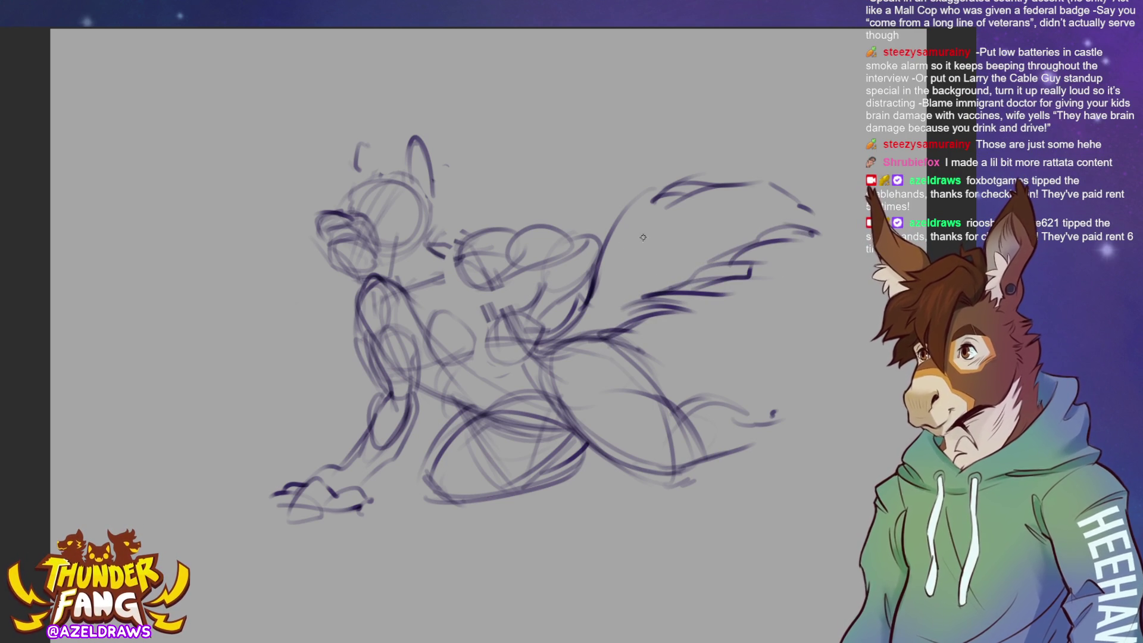
mouse_move(605, 257)
left_mouse_down()
mouse_move(599, 239)
mouse_move(652, 189)
mouse_move(765, 182)
left_mouse_up()
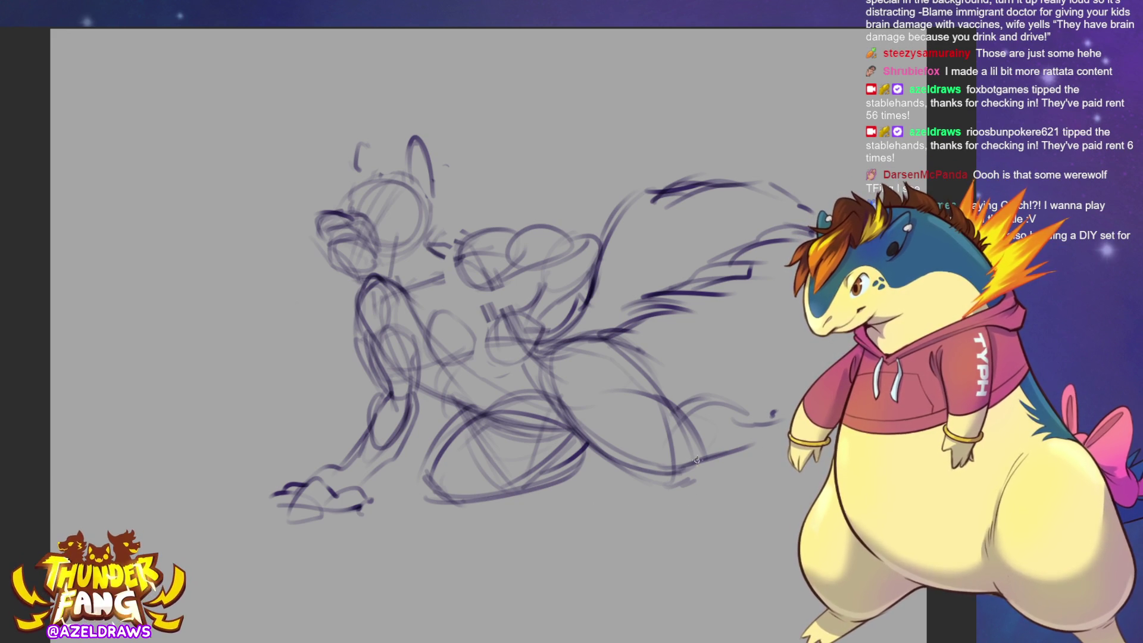
left_click_drag(697, 459, 783, 436)
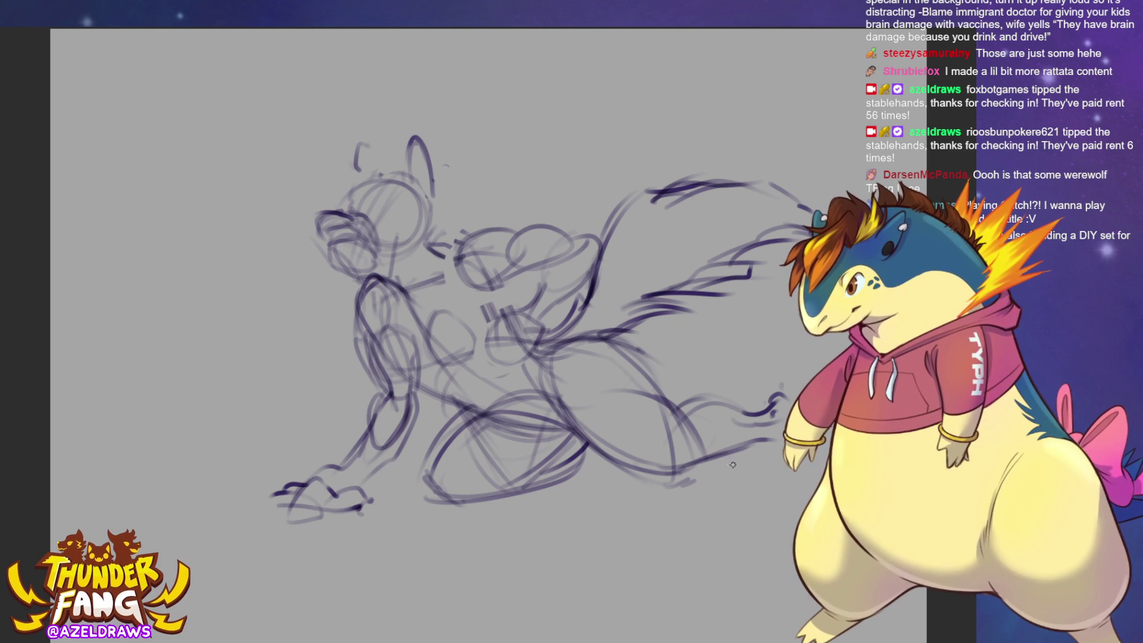
left_click_drag(523, 352, 654, 330)
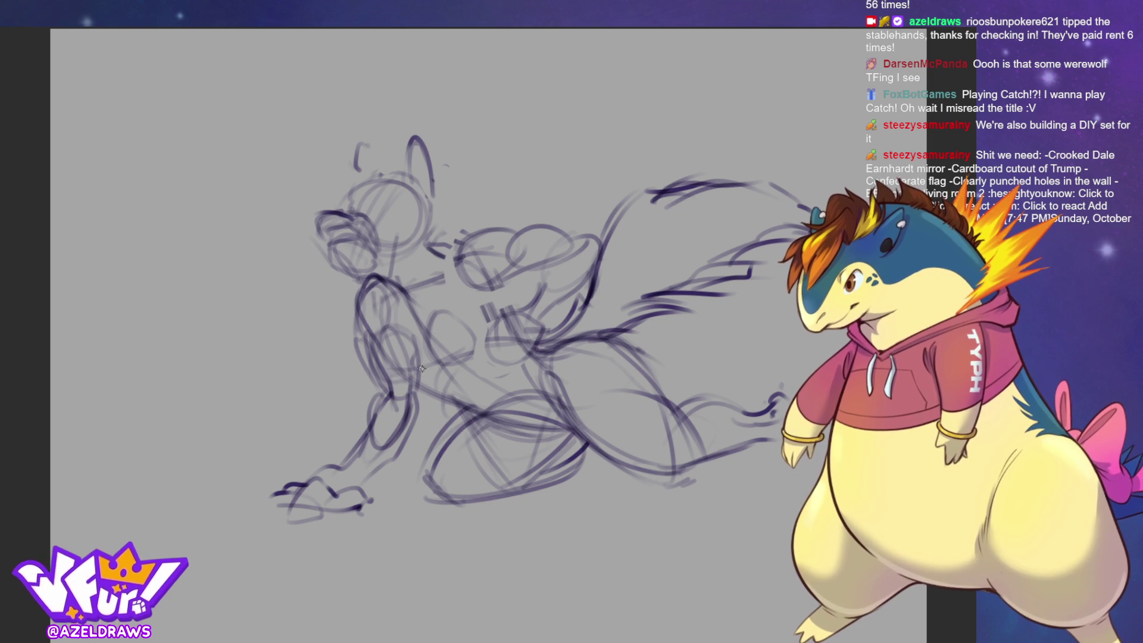
Slightly transform the lasso-selected torso, then ink a darker lower leg contour extending right.
mouse_move(423, 308)
left_mouse_down()
mouse_move(395, 316)
mouse_move(370, 357)
mouse_move(461, 375)
mouse_move(470, 307)
left_mouse_up()
left_click(477, 407)
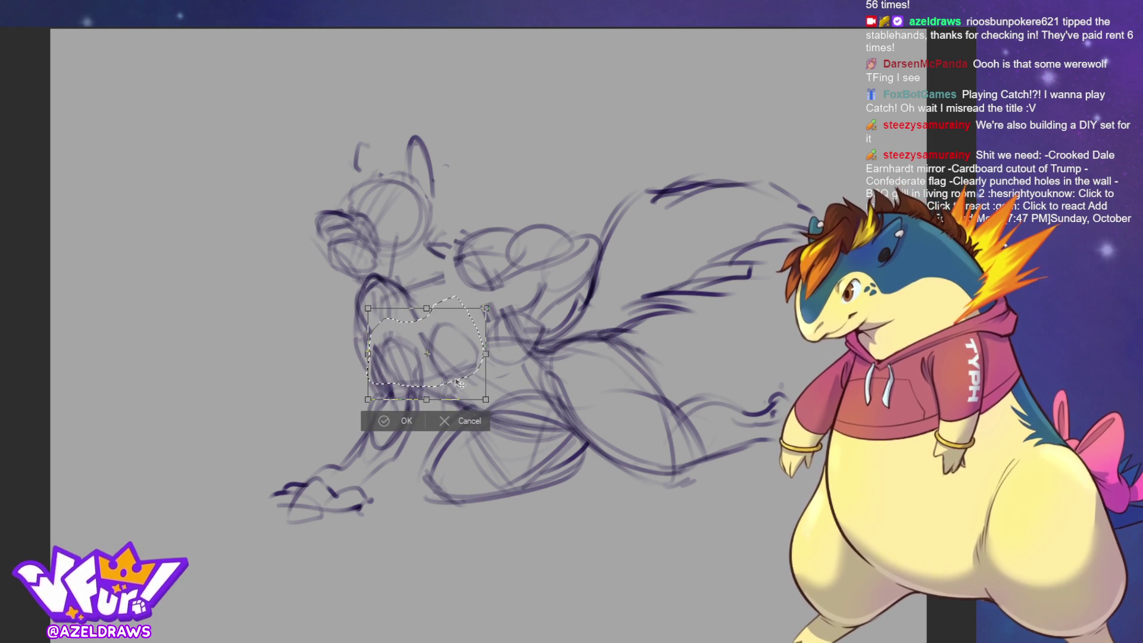
left_click(413, 421)
left_click(310, 418)
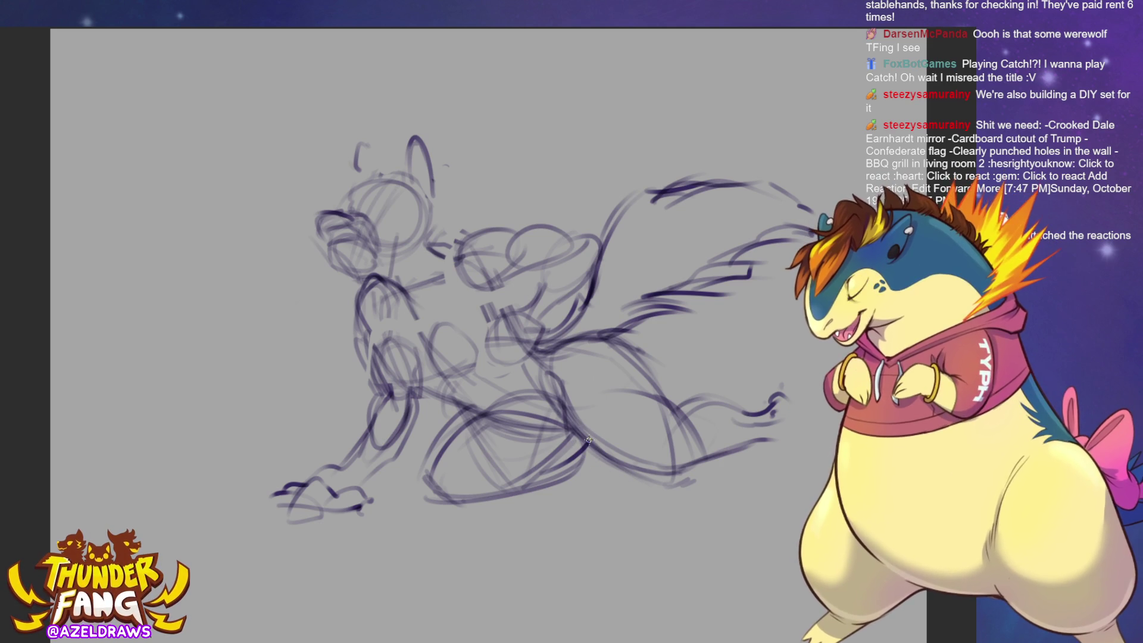
mouse_move(587, 388)
left_mouse_down()
mouse_move(614, 467)
mouse_move(656, 488)
mouse_move(597, 459)
mouse_move(653, 485)
mouse_move(650, 471)
mouse_move(723, 454)
left_mouse_up()
left_click_drag(672, 479, 760, 438)
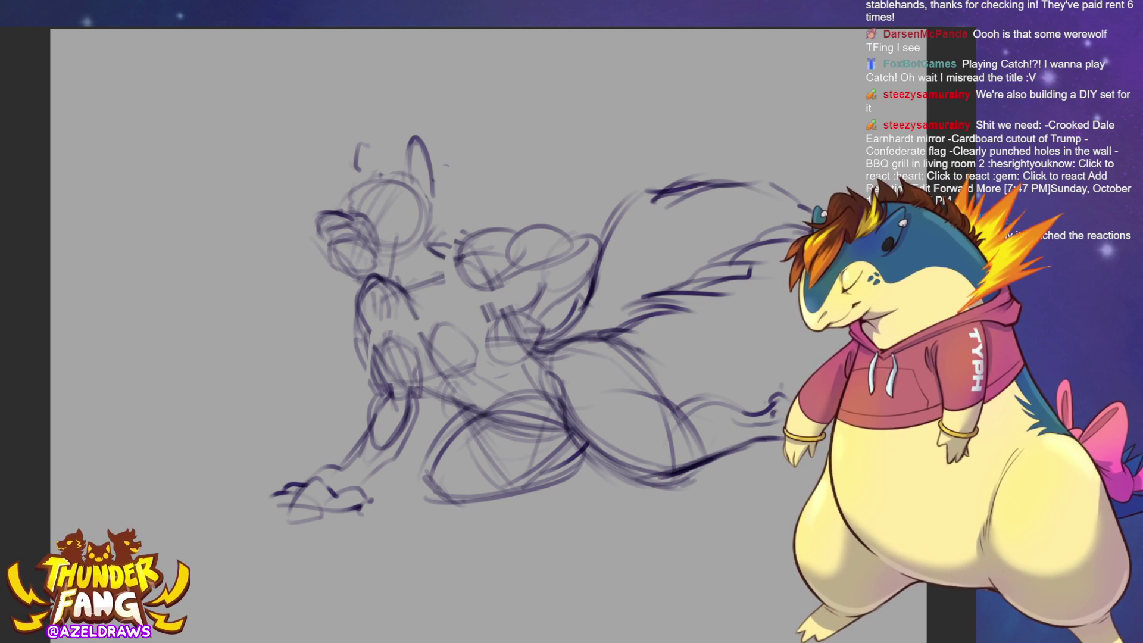
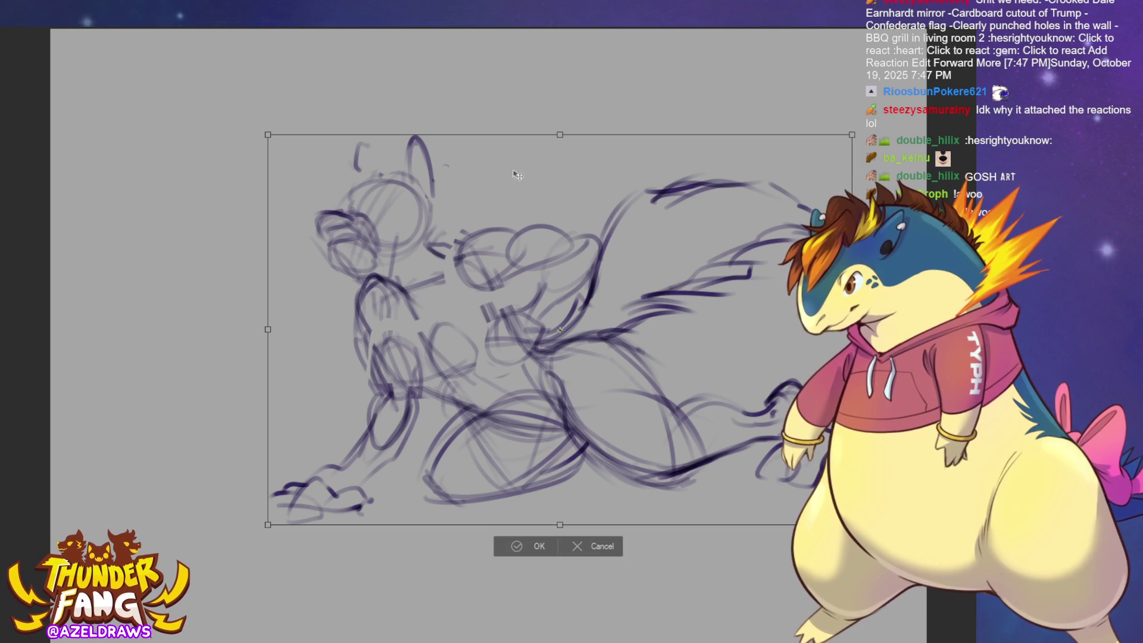
Scale the whole creature sketch up with Free Transform, nudge it right and down, and commit.
key("ctrl+t")
mouse_move(267, 329)
left_mouse_down()
mouse_move(242, 329)
mouse_move(267, 329)
left_mouse_up()
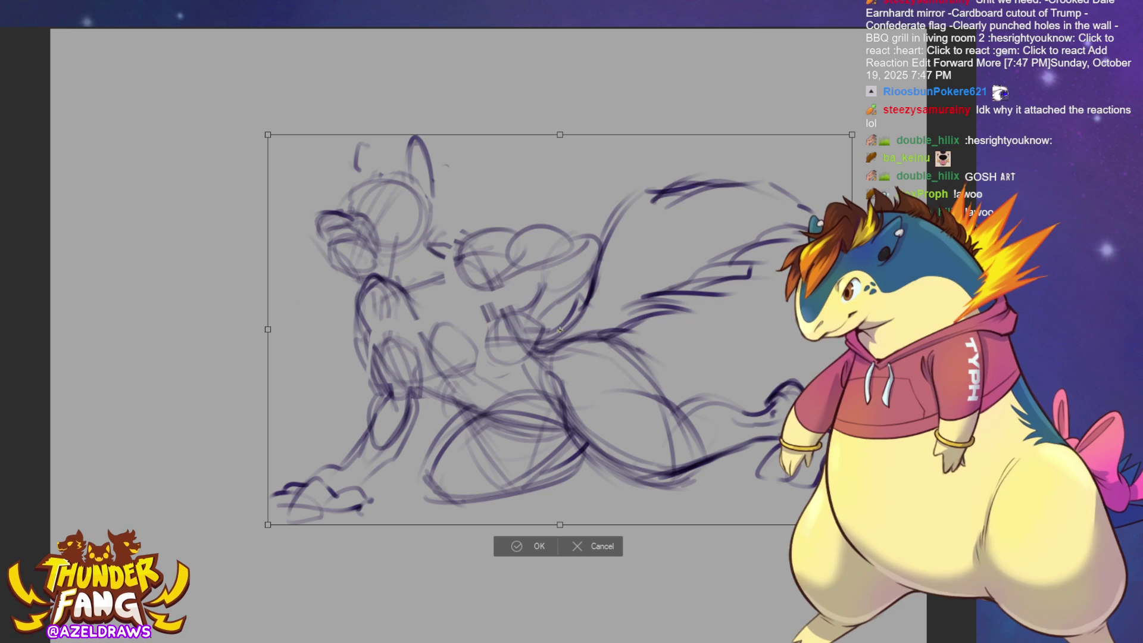
left_click_drag(268, 329, 118, 329)
left_click_drag(140, 391, 153, 395)
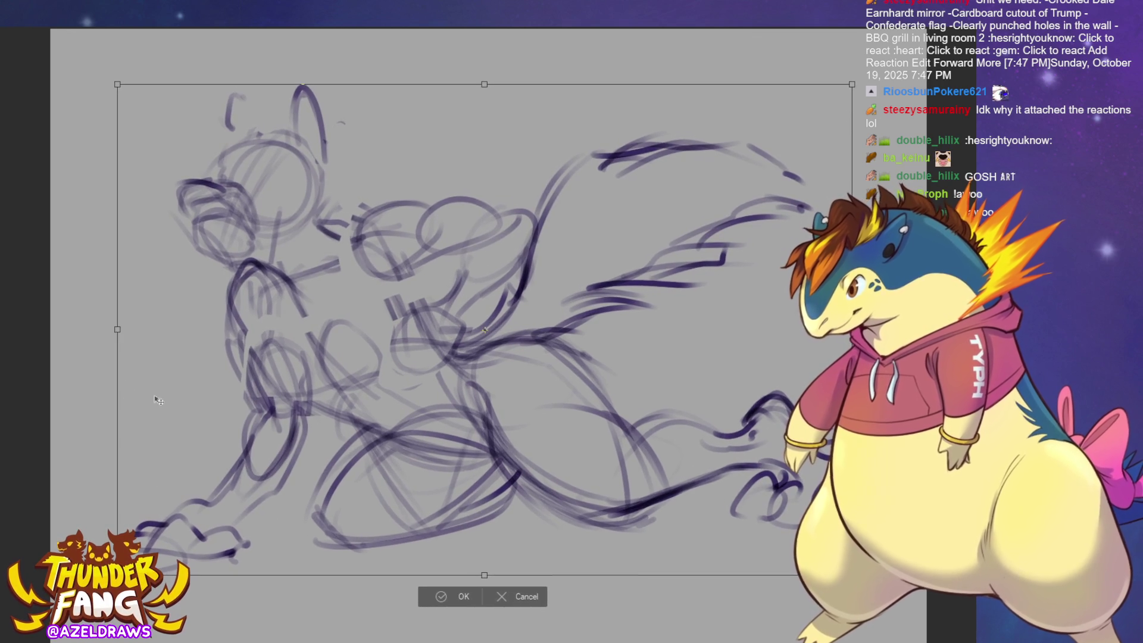
left_click_drag(607, 443, 625, 449)
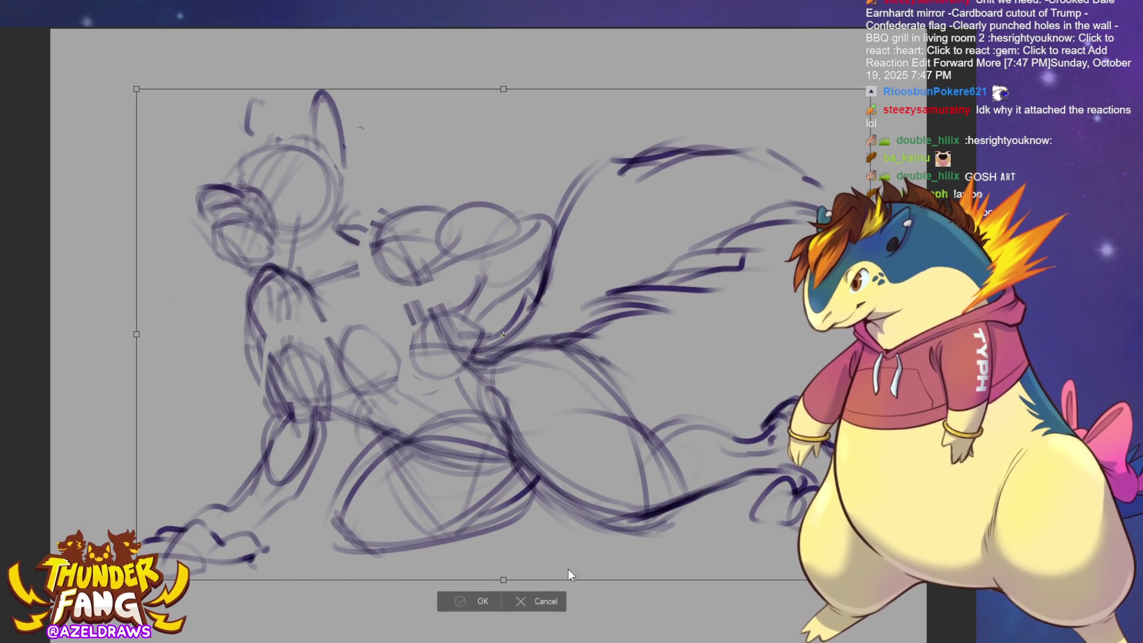
key("Return")
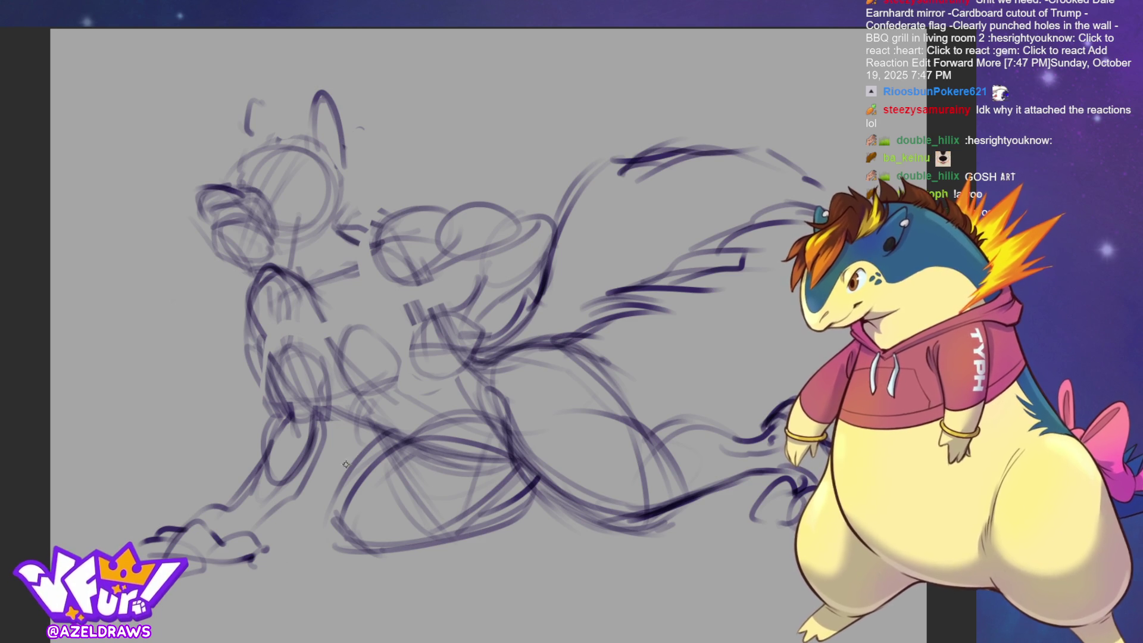
Erase the old lower-body lines and sketch new lower-body, belly and mid-body curves.
mouse_move(371, 473)
left_mouse_down()
mouse_move(369, 458)
mouse_move(394, 475)
mouse_move(357, 530)
mouse_move(452, 536)
mouse_move(512, 512)
mouse_move(377, 502)
mouse_move(360, 448)
mouse_move(476, 420)
mouse_move(452, 470)
mouse_move(473, 496)
mouse_move(384, 552)
mouse_move(512, 507)
mouse_move(332, 494)
mouse_move(457, 506)
mouse_move(472, 492)
left_mouse_up()
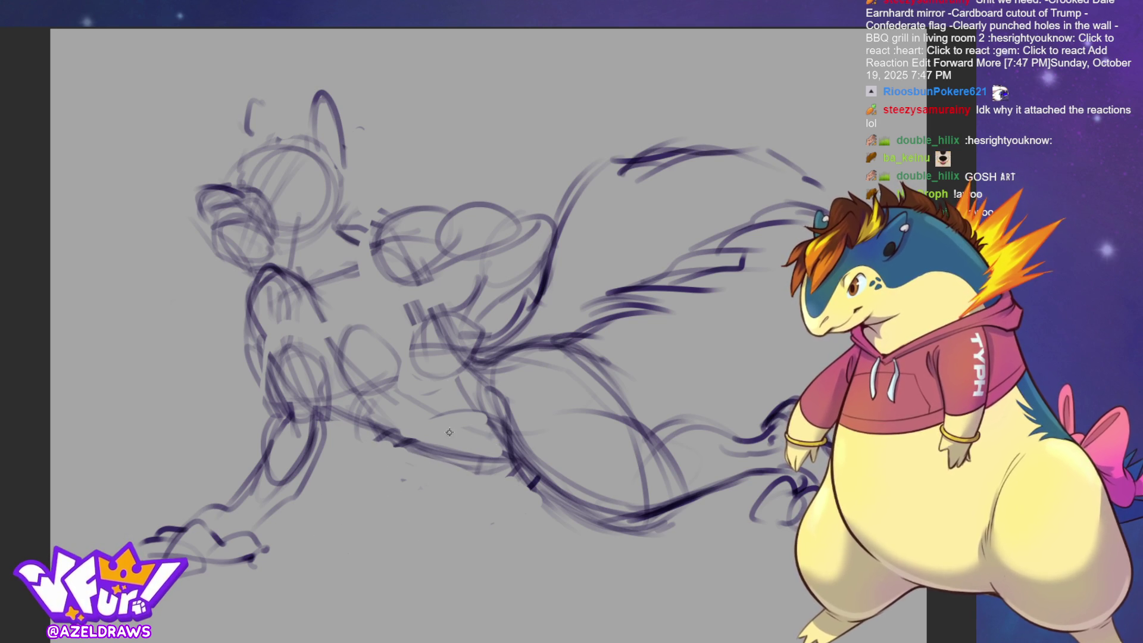
mouse_move(449, 432)
left_mouse_down()
mouse_move(372, 470)
mouse_move(445, 399)
mouse_move(530, 405)
mouse_move(470, 464)
mouse_move(375, 458)
mouse_move(411, 552)
mouse_move(494, 517)
left_mouse_up()
mouse_move(381, 470)
left_mouse_down()
mouse_move(439, 517)
mouse_move(539, 453)
left_mouse_up()
mouse_move(458, 506)
left_mouse_down()
mouse_move(516, 468)
mouse_move(475, 495)
mouse_move(490, 518)
mouse_move(577, 508)
left_mouse_up()
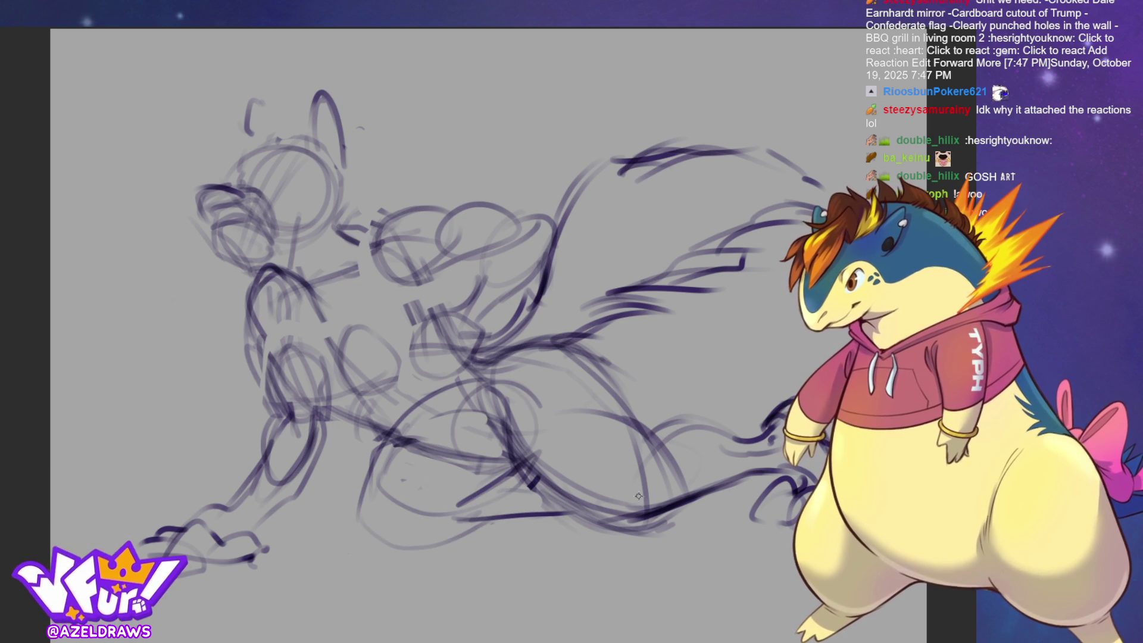
left_click_drag(348, 427, 505, 470)
mouse_move(395, 448)
left_mouse_down()
mouse_move(369, 503)
mouse_move(476, 524)
mouse_move(551, 505)
left_mouse_up()
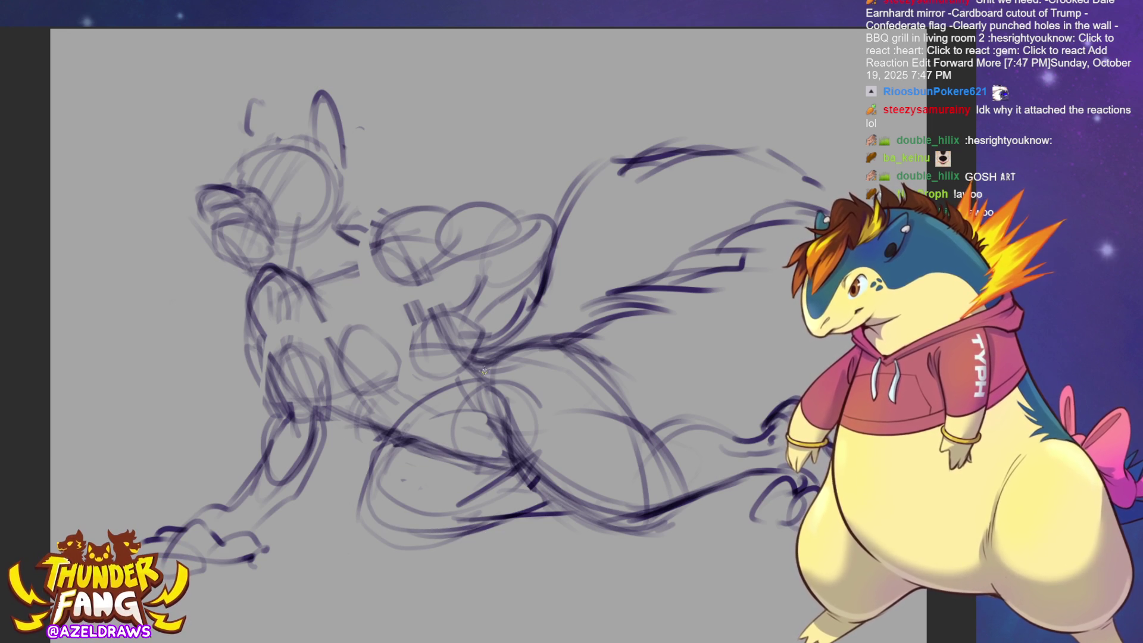
mouse_move(489, 361)
left_mouse_down()
mouse_move(544, 346)
mouse_move(618, 382)
left_mouse_up()
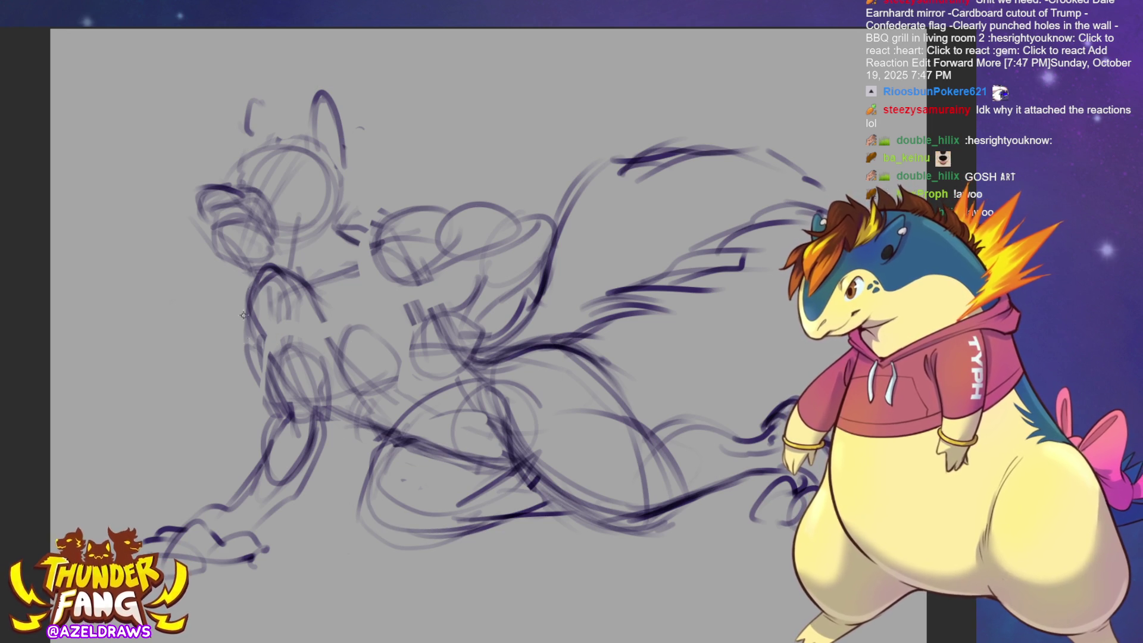
Outline the left side of the head and neck, extend the ear line, and add face strokes.
mouse_move(279, 268)
left_mouse_down()
mouse_move(245, 293)
mouse_move(247, 346)
mouse_move(265, 353)
left_mouse_up()
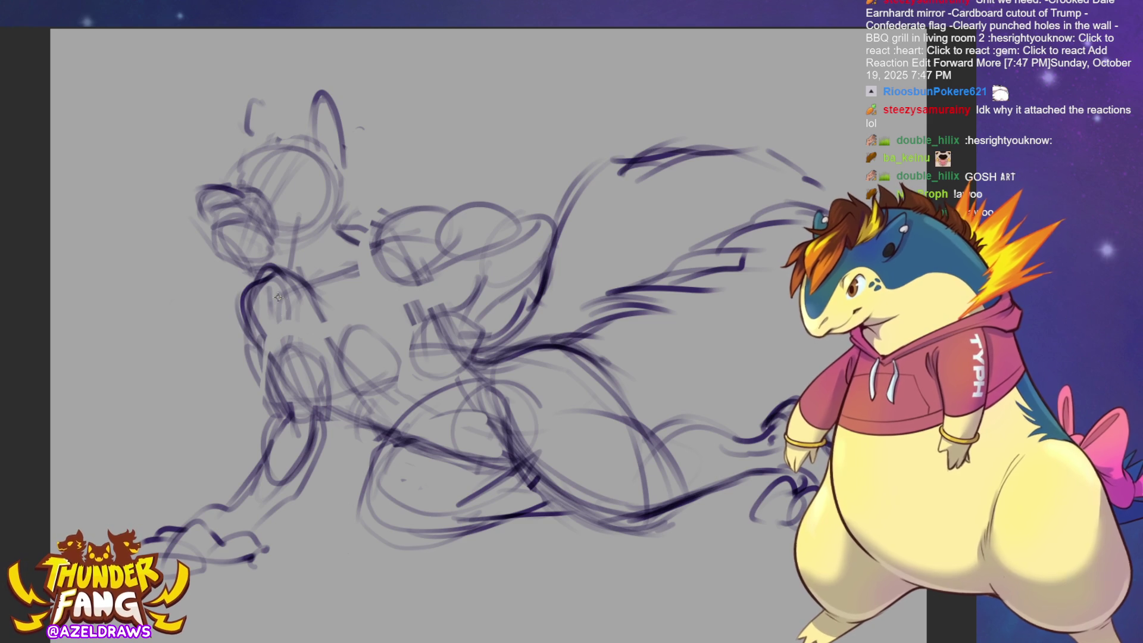
left_click_drag(280, 294, 271, 341)
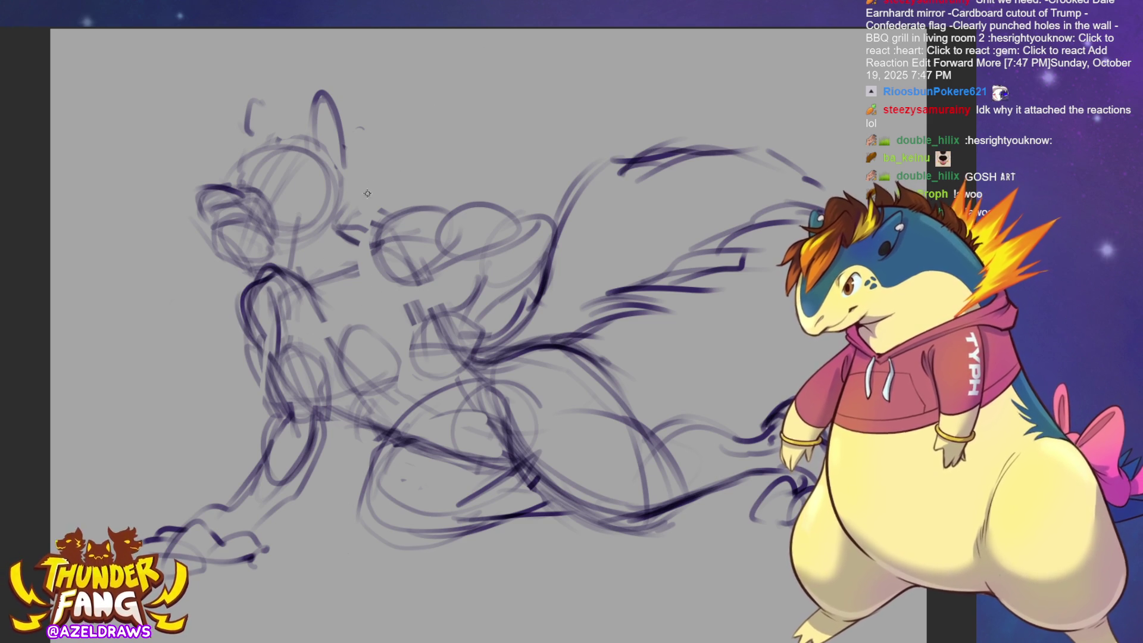
mouse_move(347, 164)
left_mouse_down()
mouse_move(366, 173)
mouse_move(381, 155)
mouse_move(418, 176)
mouse_move(389, 229)
left_mouse_up()
left_click_drag(378, 250, 364, 284)
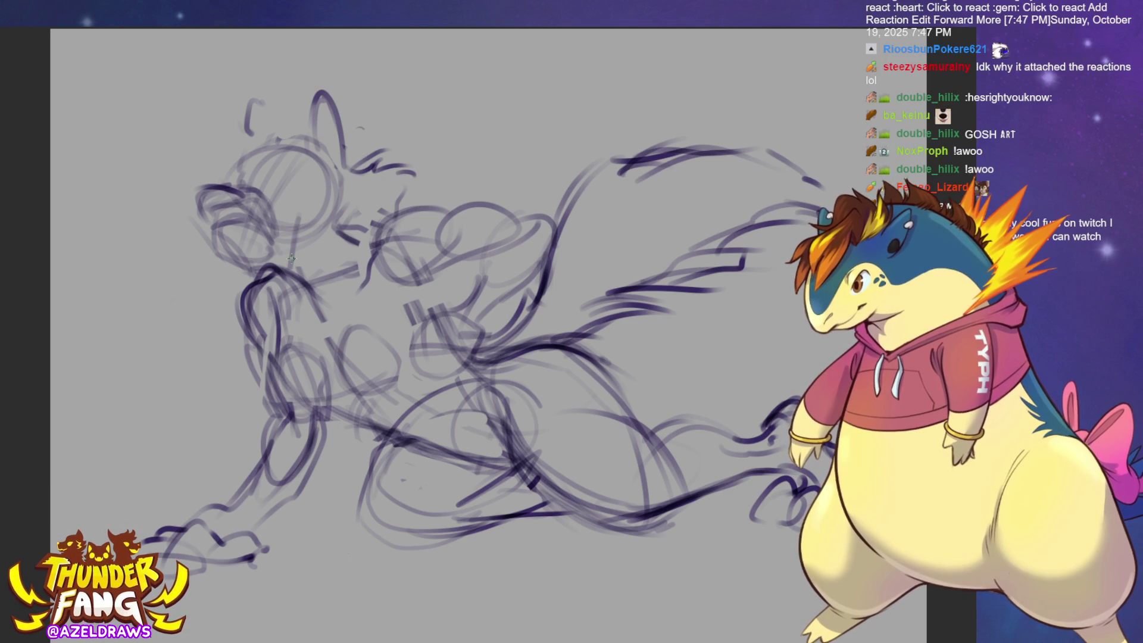
mouse_move(299, 213)
left_mouse_down()
mouse_move(291, 244)
mouse_move(318, 194)
left_mouse_up()
mouse_move(293, 250)
left_mouse_down()
mouse_move(262, 281)
mouse_move(302, 284)
left_mouse_up()
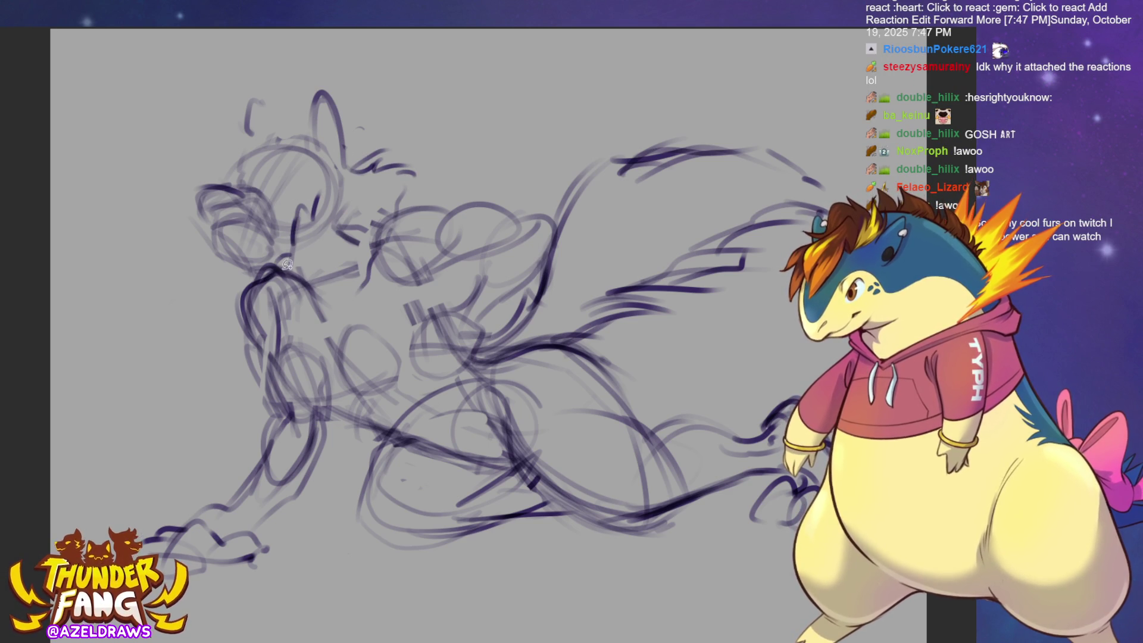
Lasso and reshape the head, then redraw the jaw, left ear and head outline.
mouse_move(218, 269)
left_mouse_down()
mouse_move(259, 276)
mouse_move(357, 143)
mouse_move(256, 265)
mouse_move(269, 246)
left_mouse_up()
left_click(316, 300)
left_click(197, 297)
left_click(132, 294)
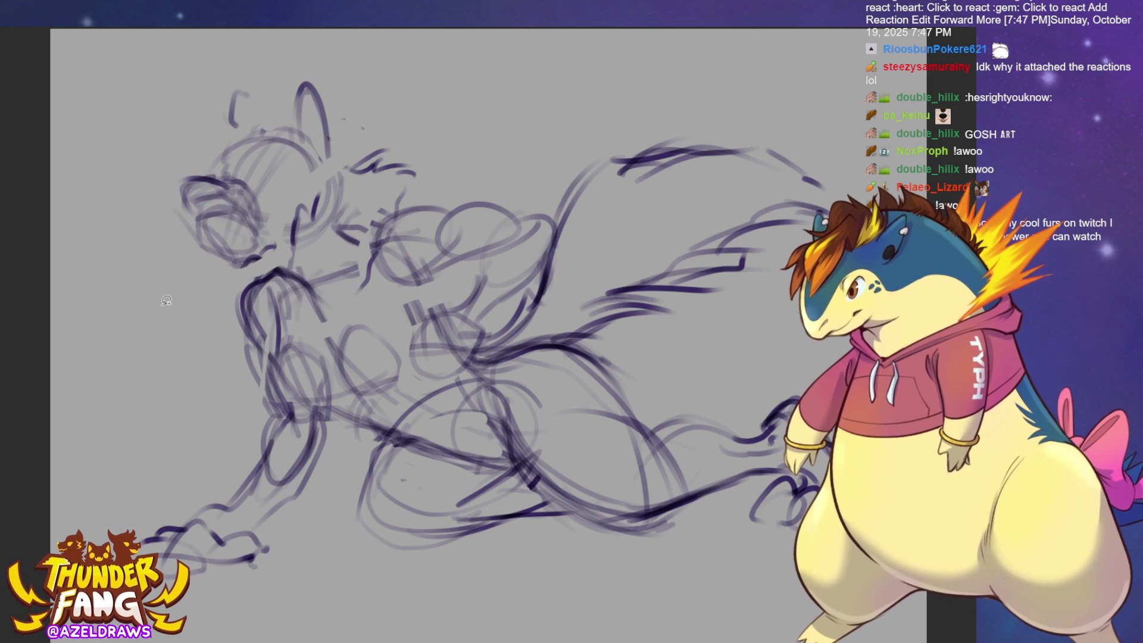
mouse_move(281, 257)
left_mouse_down()
mouse_move(238, 275)
mouse_move(212, 271)
mouse_move(265, 306)
mouse_move(281, 275)
mouse_move(290, 311)
mouse_move(261, 316)
mouse_move(350, 324)
left_mouse_up()
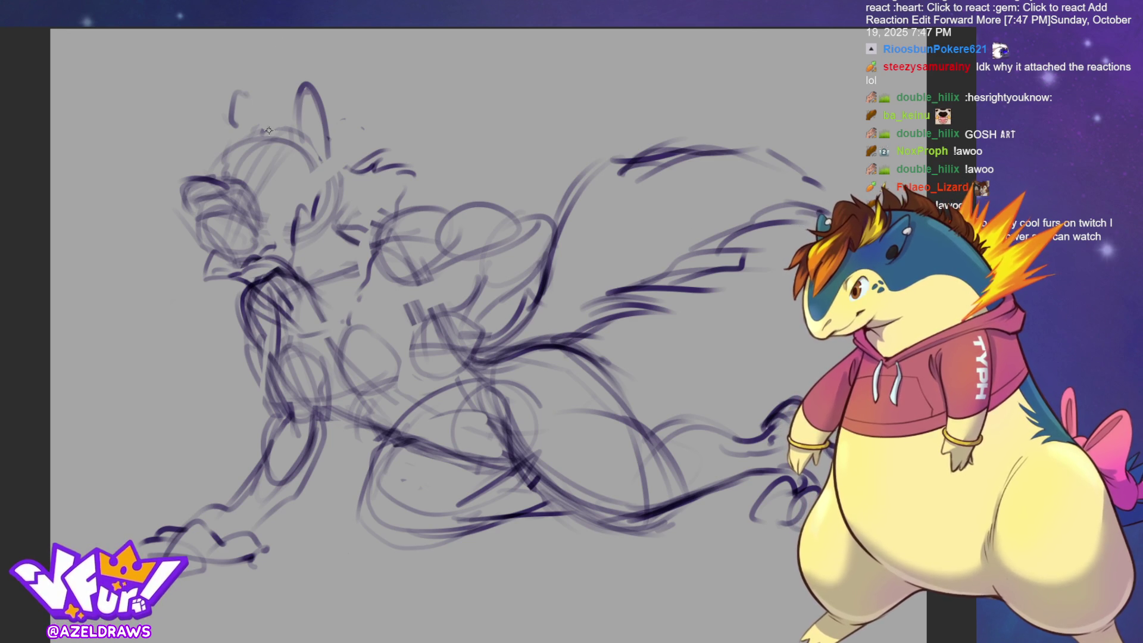
mouse_move(268, 111)
left_mouse_down()
mouse_move(235, 126)
mouse_move(238, 155)
mouse_move(262, 146)
mouse_move(247, 170)
mouse_move(239, 122)
mouse_move(185, 148)
mouse_move(177, 244)
left_mouse_up()
Add two short pen strokes along the left side of the creature's head.
mouse_move(180, 256)
left_mouse_down()
mouse_move(189, 317)
mouse_move(213, 321)
left_mouse_up()
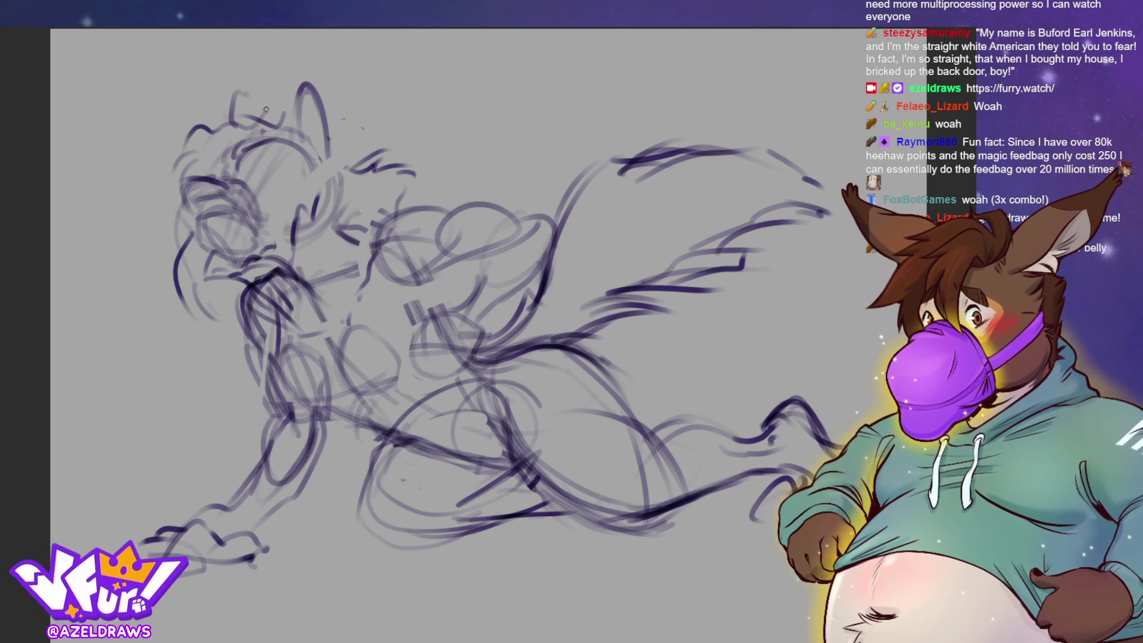
Move the whole sketch about 60 px lower with Free Transform and confirm it.
key("ctrl+t")
mouse_move(433, 343)
left_mouse_down()
mouse_move(417, 379)
mouse_move(428, 379)
left_mouse_up()
left_click(458, 635)
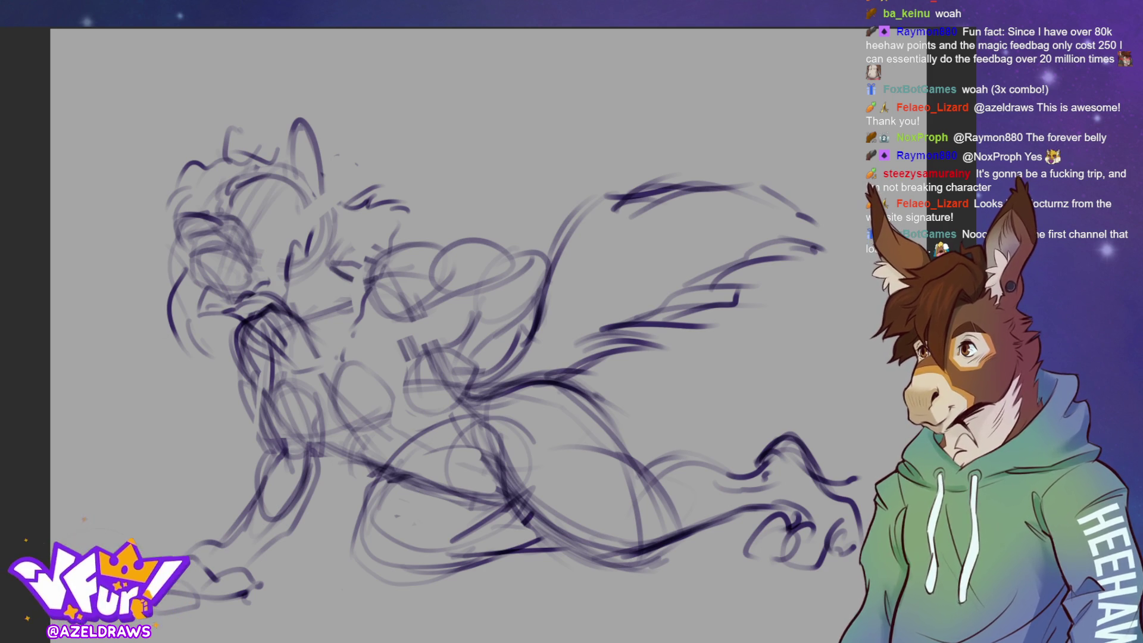
Add strokes to the face, head top, eye, ear and chest, then lasso the head and front body.
mouse_move(199, 250)
left_mouse_down()
mouse_move(234, 239)
mouse_move(239, 284)
left_mouse_up()
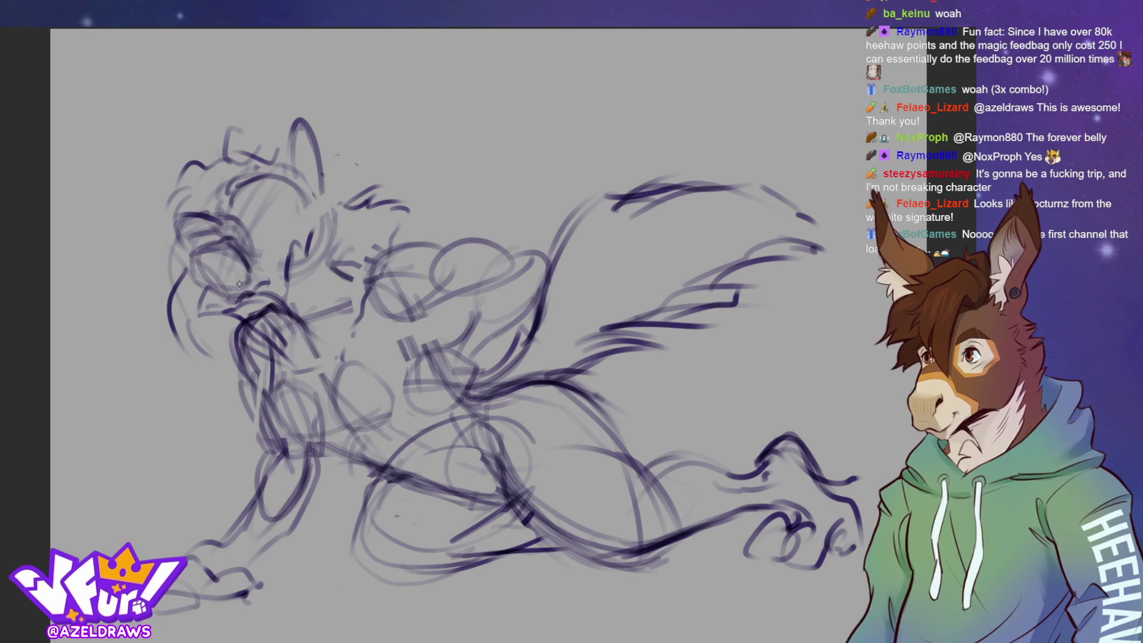
mouse_move(178, 231)
left_mouse_down()
mouse_move(233, 221)
mouse_move(255, 185)
mouse_move(277, 176)
mouse_move(280, 238)
mouse_move(337, 225)
mouse_move(345, 256)
mouse_move(331, 202)
mouse_move(319, 270)
left_mouse_up()
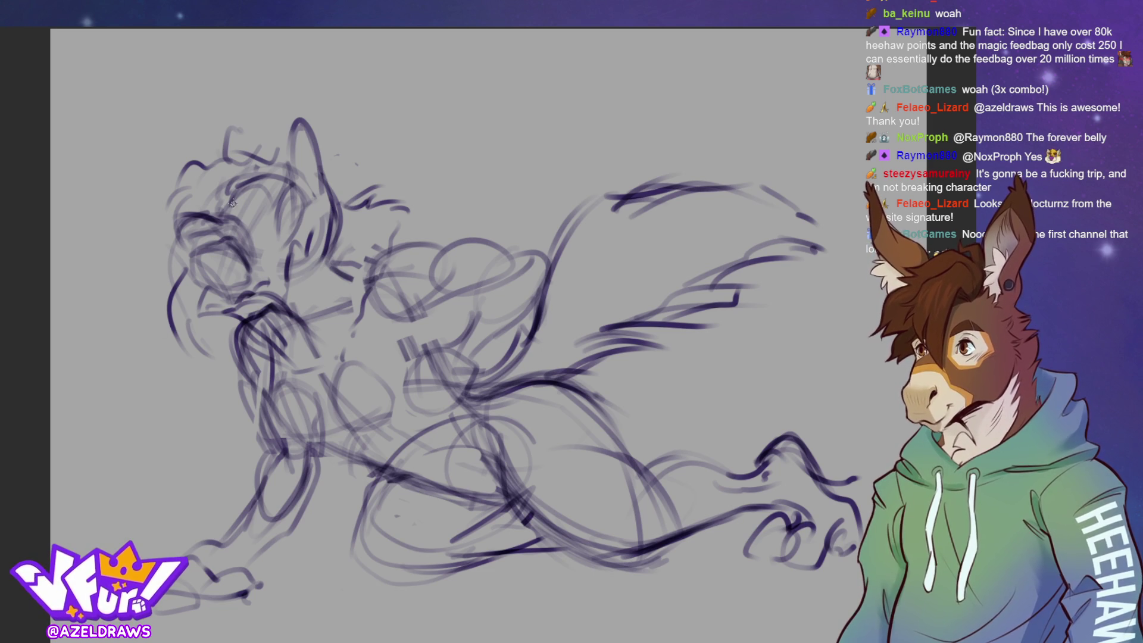
mouse_move(208, 196)
left_mouse_down()
mouse_move(197, 226)
mouse_move(179, 232)
mouse_move(211, 211)
mouse_move(222, 220)
mouse_move(177, 224)
mouse_move(226, 281)
left_mouse_up()
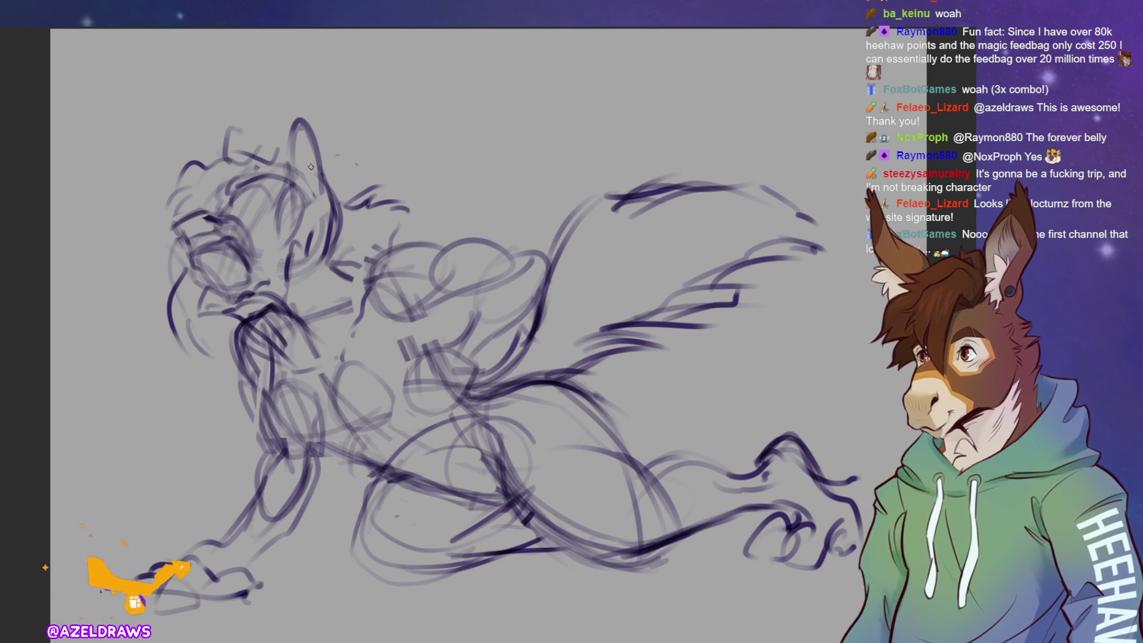
mouse_move(223, 163)
left_mouse_down()
mouse_move(238, 128)
mouse_move(248, 152)
left_mouse_up()
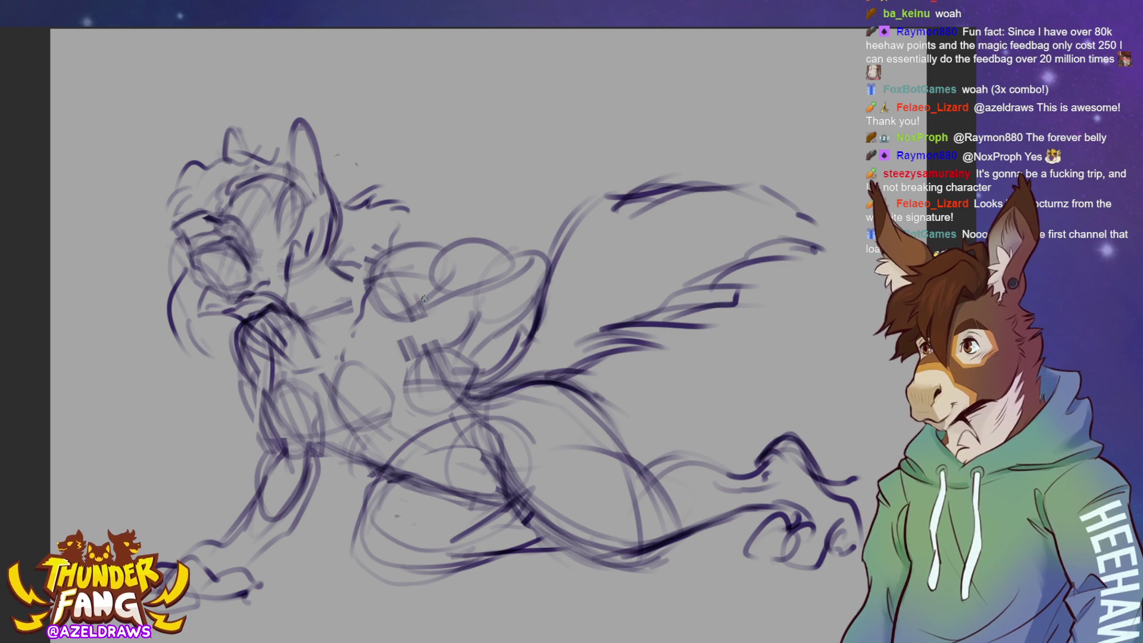
mouse_move(379, 257)
left_mouse_down()
mouse_move(410, 240)
mouse_move(322, 183)
mouse_move(343, 196)
left_mouse_up()
mouse_move(211, 267)
left_mouse_down()
mouse_move(222, 294)
mouse_move(251, 288)
left_mouse_up()
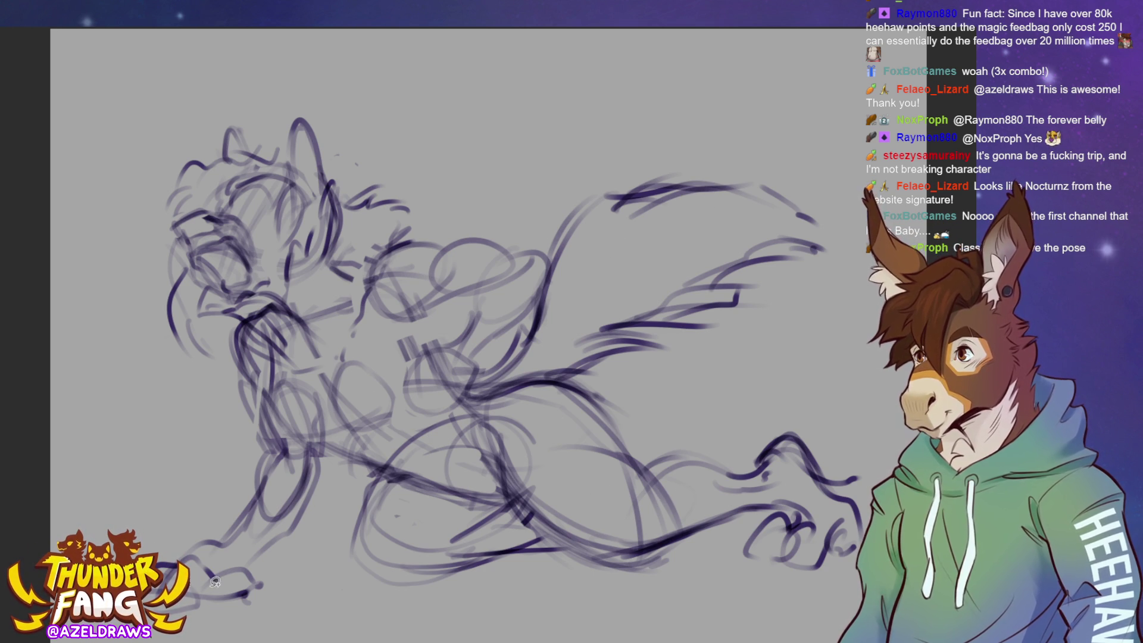
mouse_move(179, 637)
left_mouse_down()
mouse_move(295, 575)
mouse_move(348, 479)
mouse_move(447, 497)
mouse_move(501, 478)
mouse_move(468, 400)
mouse_move(550, 298)
mouse_move(407, 146)
mouse_move(117, 295)
mouse_move(185, 530)
left_mouse_up()
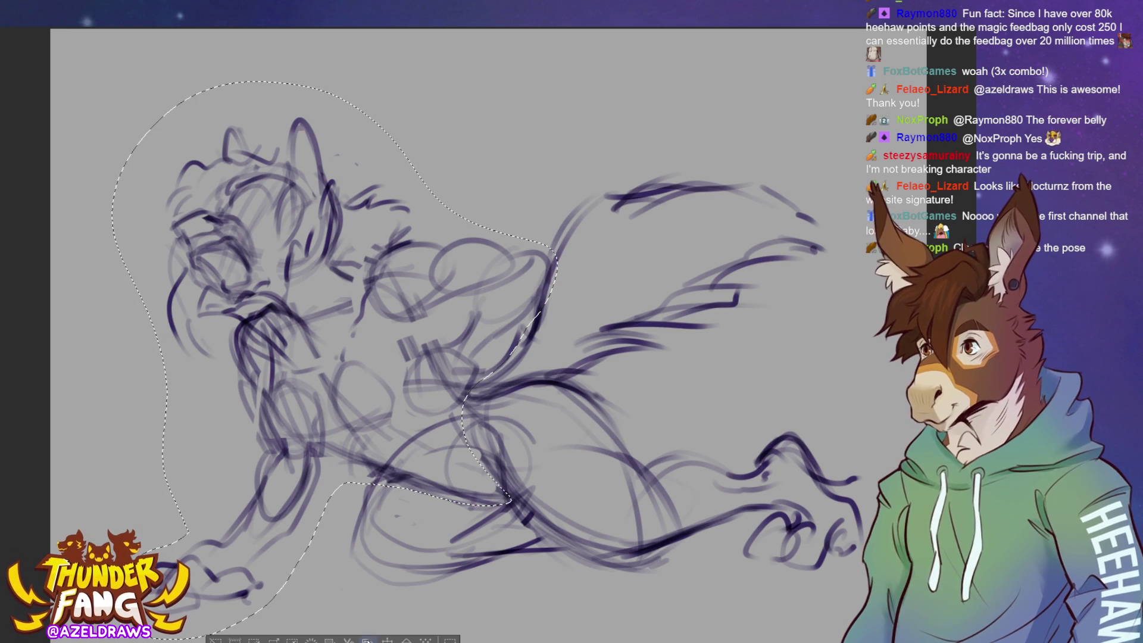
Tilt the selected head and front body slightly counterclockwise, nudge them up-left, and deselect.
key("ctrl+t")
mouse_move(594, 360)
left_mouse_down()
mouse_move(599, 339)
mouse_move(638, 333)
mouse_move(691, 393)
left_mouse_up()
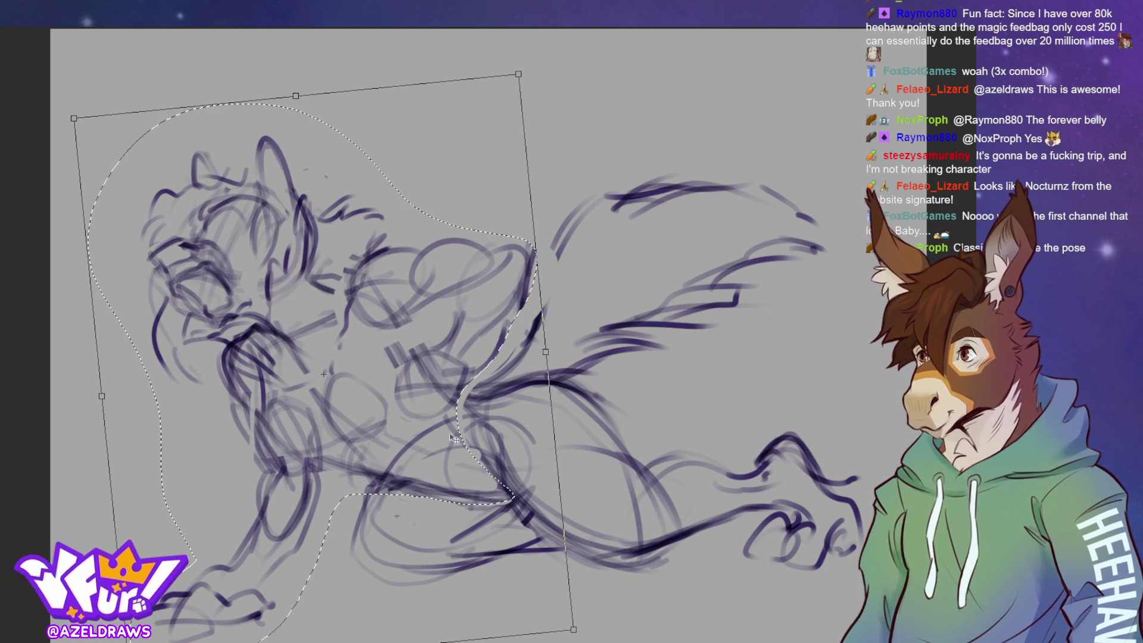
left_click_drag(489, 496, 487, 494)
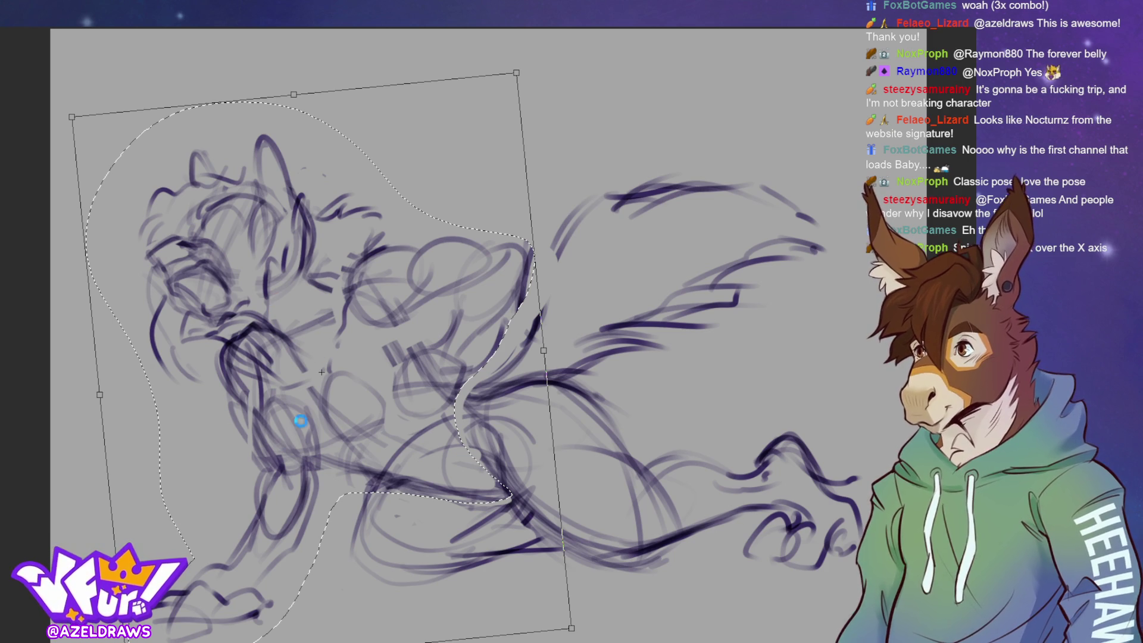
key("Return")
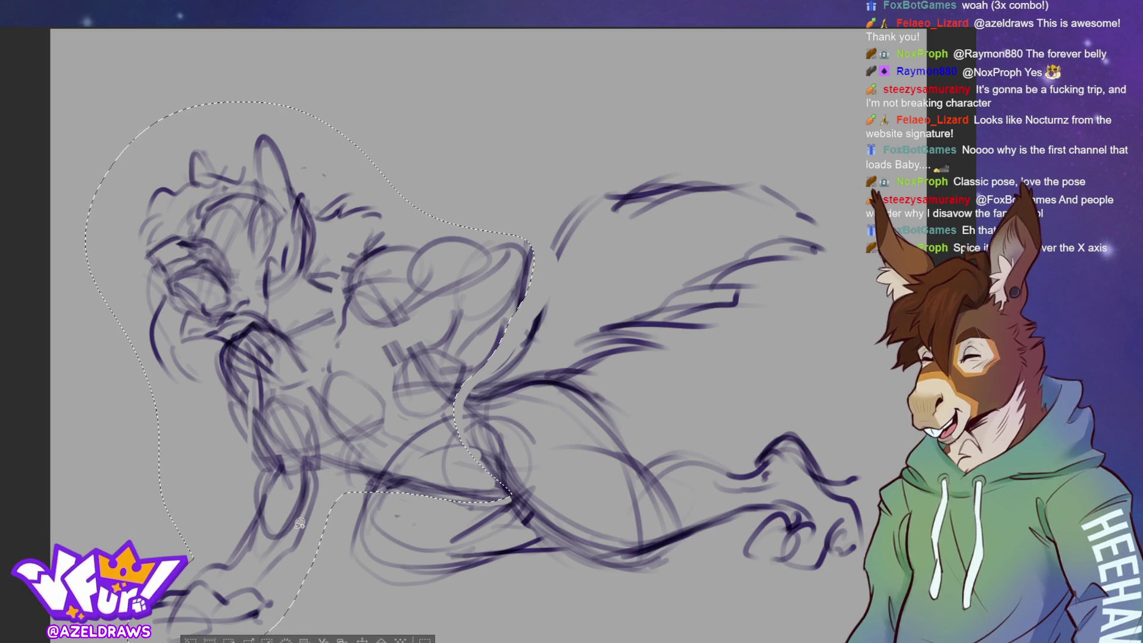
key("ctrl+d")
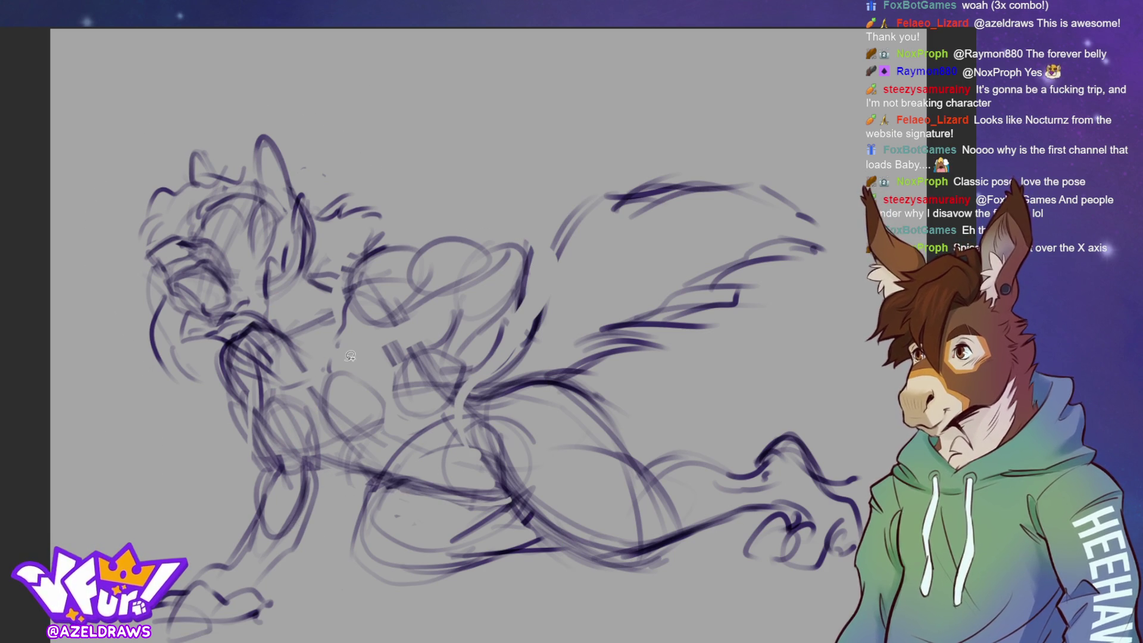
Lasso the foreleg under the muzzle, rotate it slightly clockwise, raise it, and deselect.
mouse_move(232, 341)
left_mouse_down()
mouse_move(268, 441)
mouse_move(319, 472)
mouse_move(272, 630)
mouse_move(250, 638)
mouse_move(262, 640)
left_mouse_up()
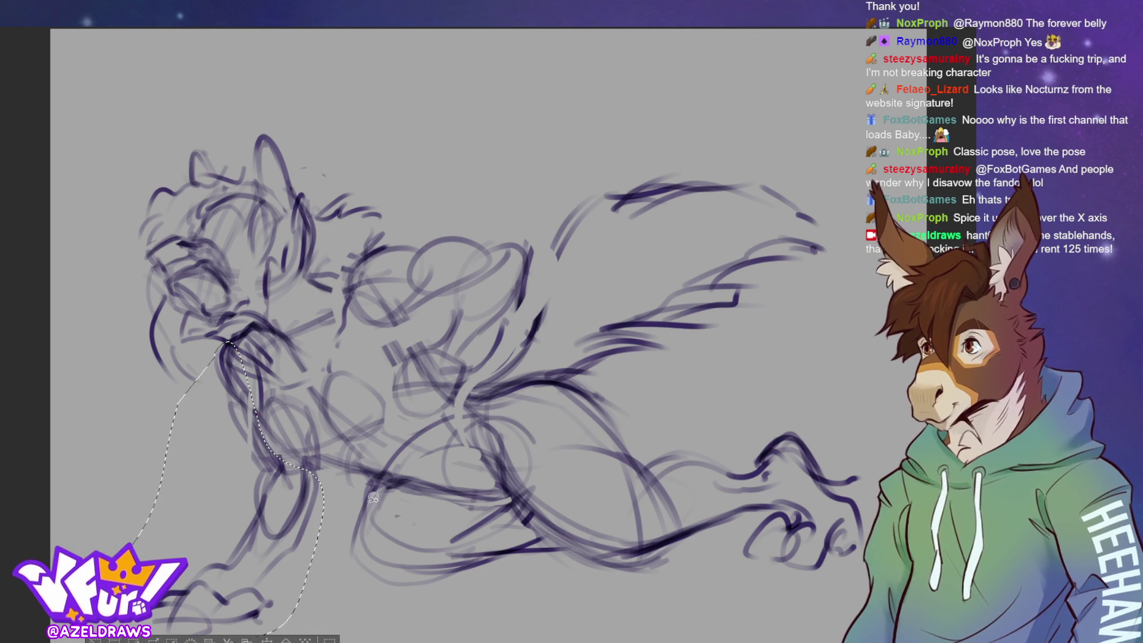
key("ctrl+t")
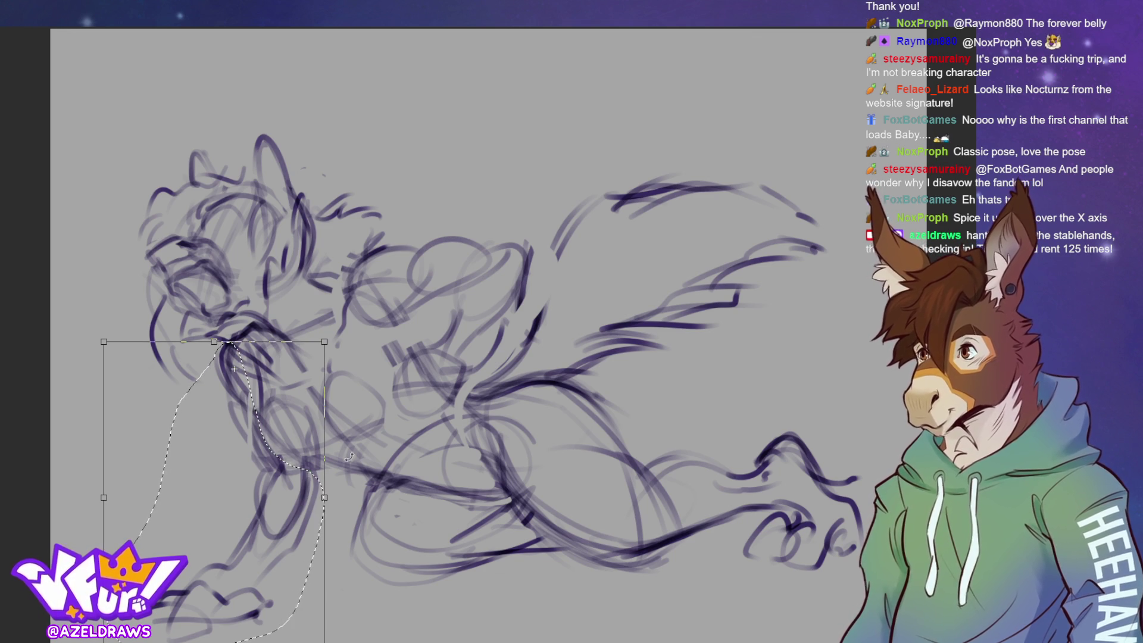
left_click_drag(356, 496, 345, 532)
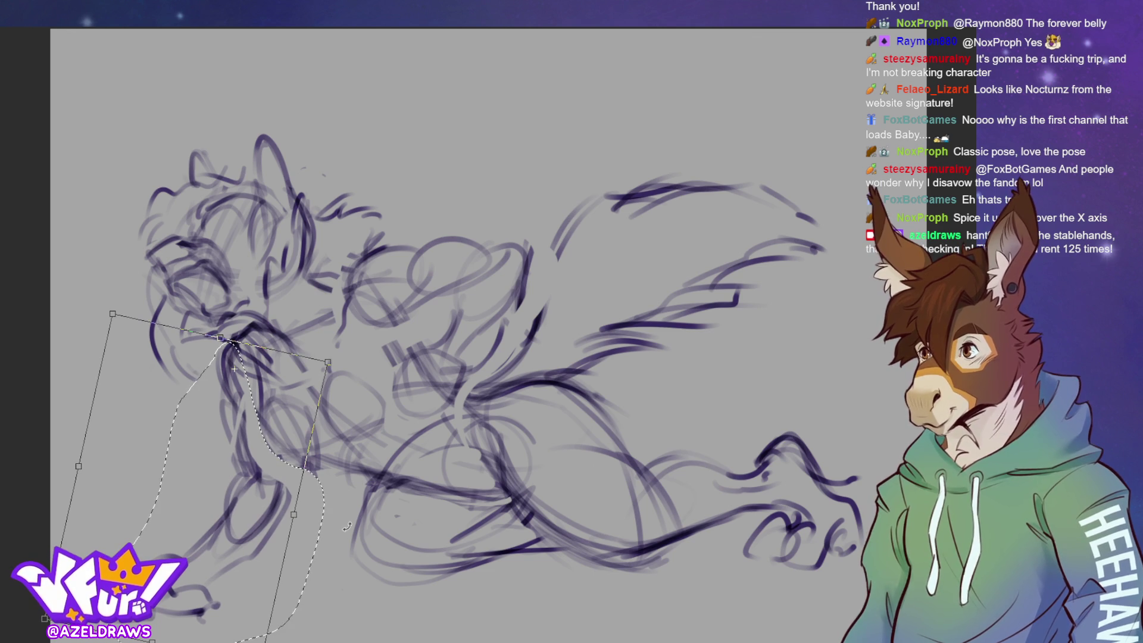
left_click_drag(224, 565, 226, 549)
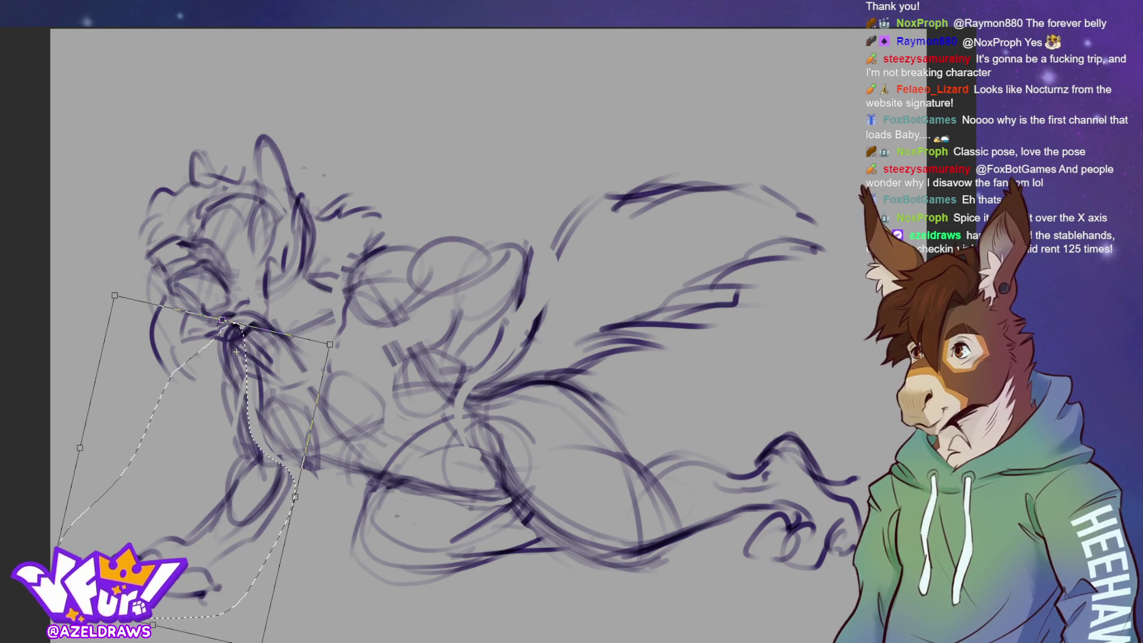
key("Return")
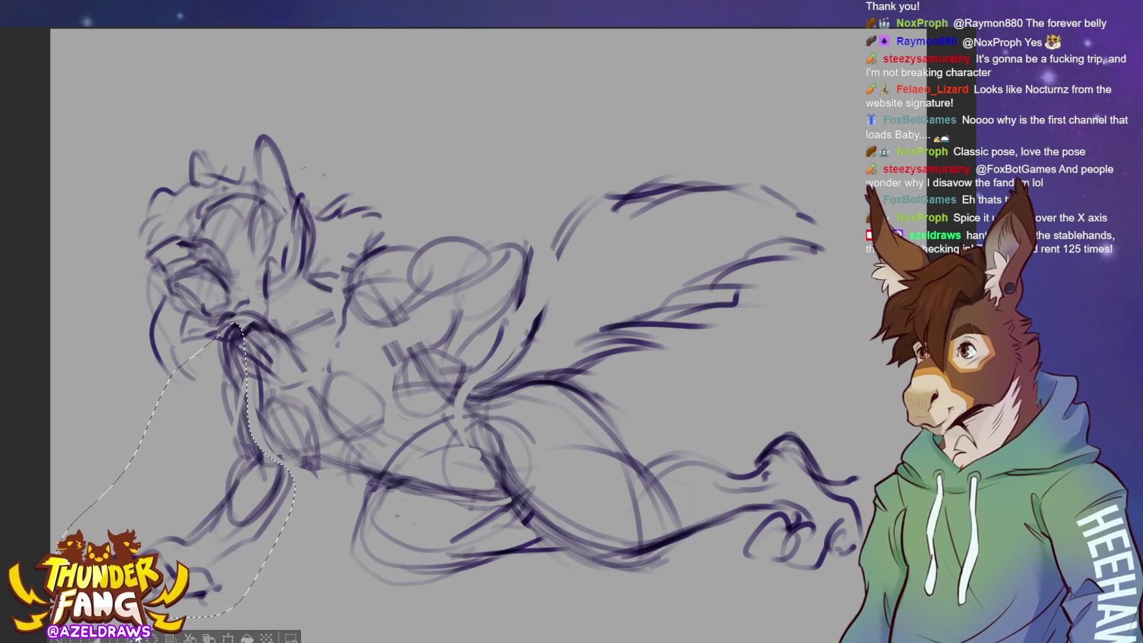
key("ctrl+d")
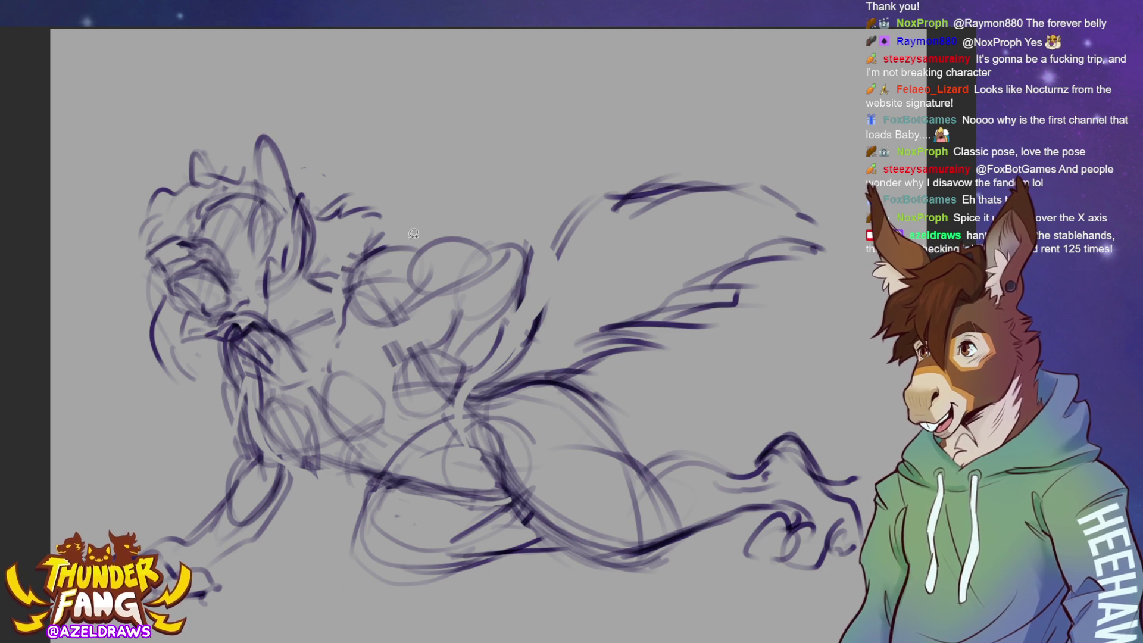
Erase messy lower-body strokes and redraw the back, haunch and upper hind thigh.
left_click_drag(408, 238, 340, 297)
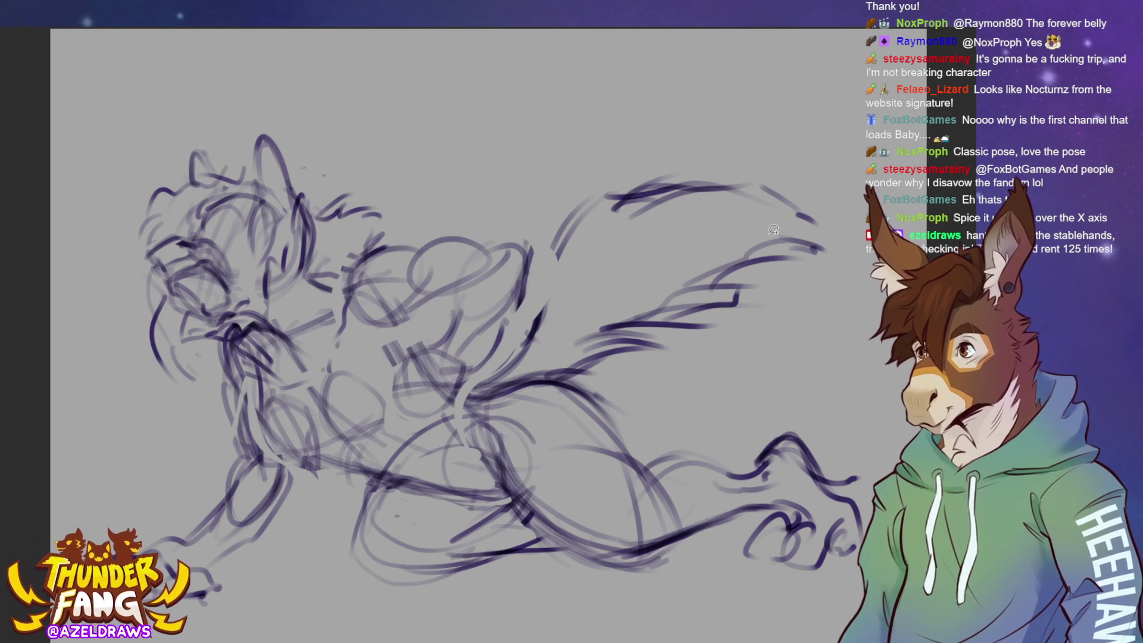
left_click(340, 296)
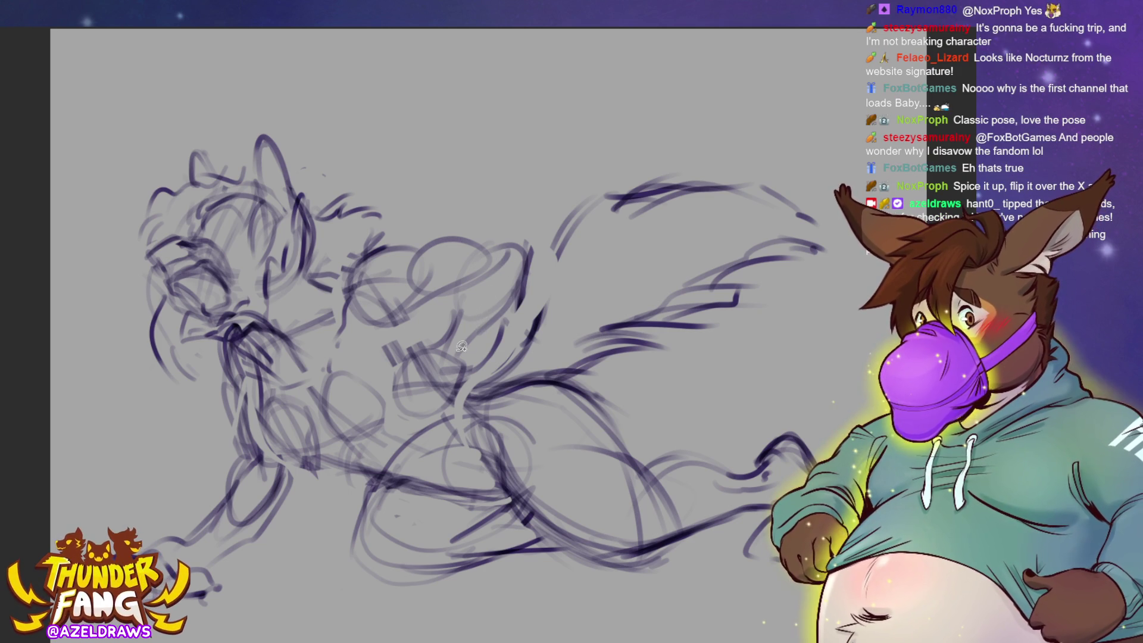
key("e")
mouse_move(444, 348)
left_mouse_down()
mouse_move(411, 369)
mouse_move(428, 345)
mouse_move(464, 381)
mouse_move(456, 358)
mouse_move(494, 277)
mouse_move(467, 261)
left_mouse_up()
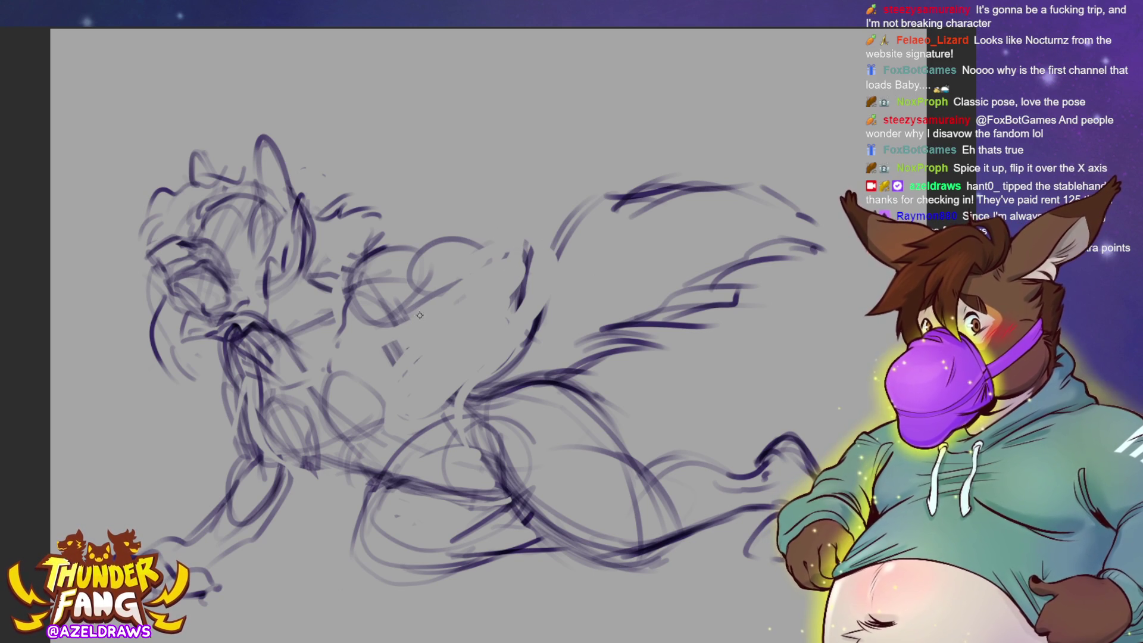
mouse_move(448, 300)
left_mouse_down()
mouse_move(479, 267)
mouse_move(453, 270)
mouse_move(524, 244)
mouse_move(496, 300)
mouse_move(482, 225)
mouse_move(455, 272)
mouse_move(476, 279)
mouse_move(483, 305)
mouse_move(456, 270)
left_mouse_up()
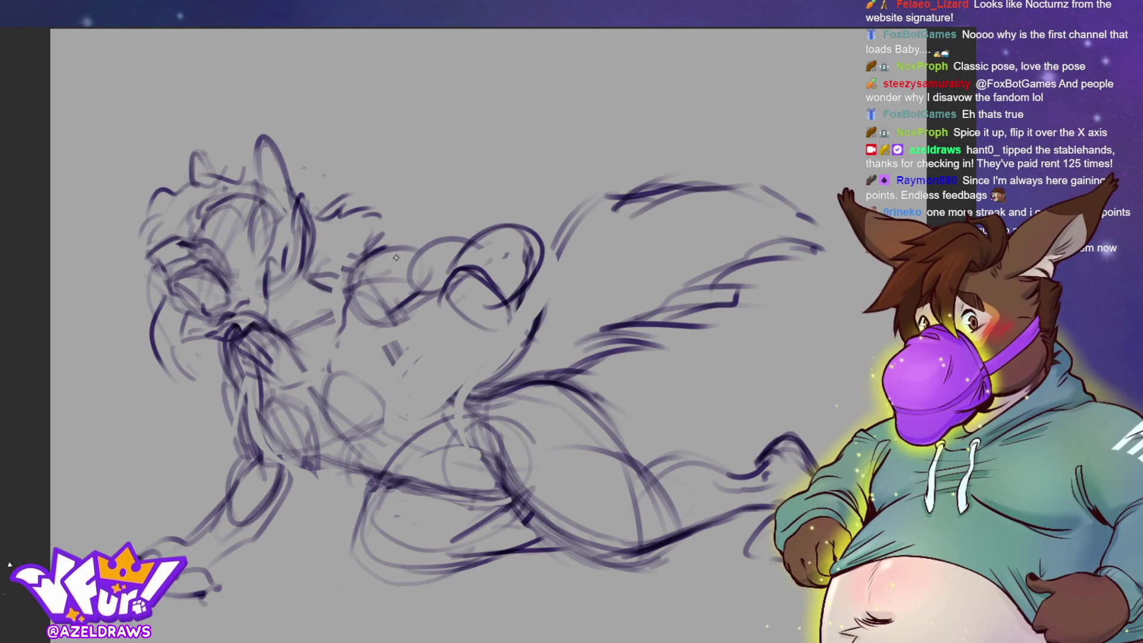
mouse_move(357, 257)
left_mouse_down()
mouse_move(411, 239)
mouse_move(405, 253)
mouse_move(485, 241)
mouse_move(443, 280)
mouse_move(511, 304)
mouse_move(463, 261)
mouse_move(501, 274)
mouse_move(461, 309)
mouse_move(512, 303)
mouse_move(451, 317)
left_mouse_up()
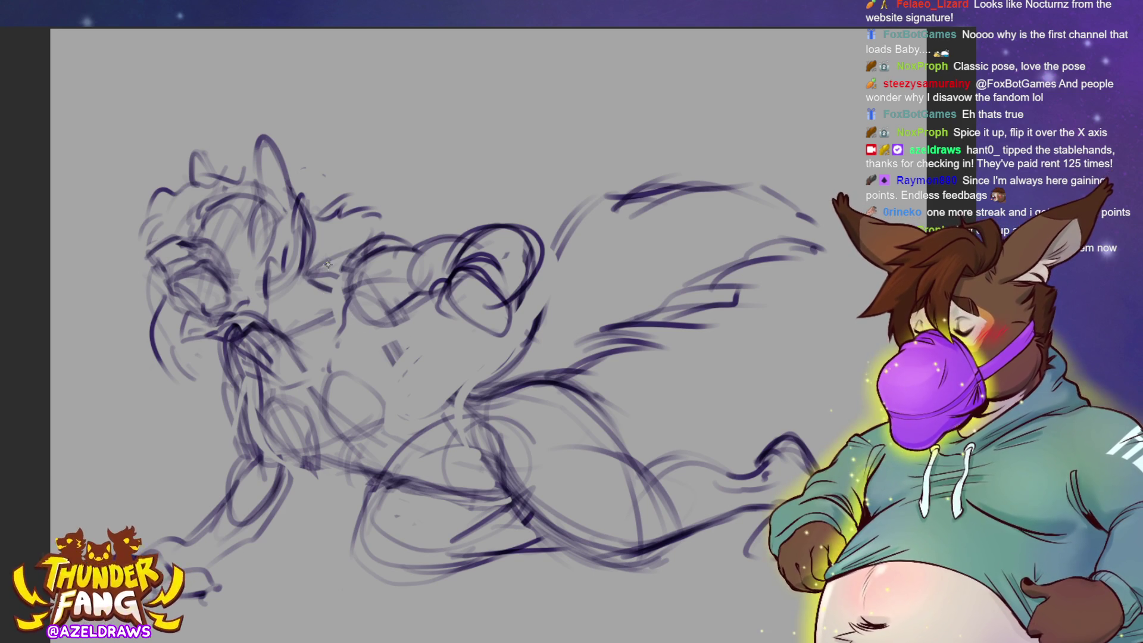
Sketch the hind leg down from the thigh, the belly line, and the hind leg's underside.
mouse_move(318, 266)
left_mouse_down()
mouse_move(387, 239)
mouse_move(321, 283)
left_mouse_up()
mouse_move(414, 302)
left_mouse_down()
mouse_move(381, 343)
mouse_move(411, 375)
left_mouse_up()
mouse_move(389, 333)
left_mouse_down()
mouse_move(414, 419)
mouse_move(402, 360)
mouse_move(488, 396)
left_mouse_up()
left_click_drag(395, 358, 446, 406)
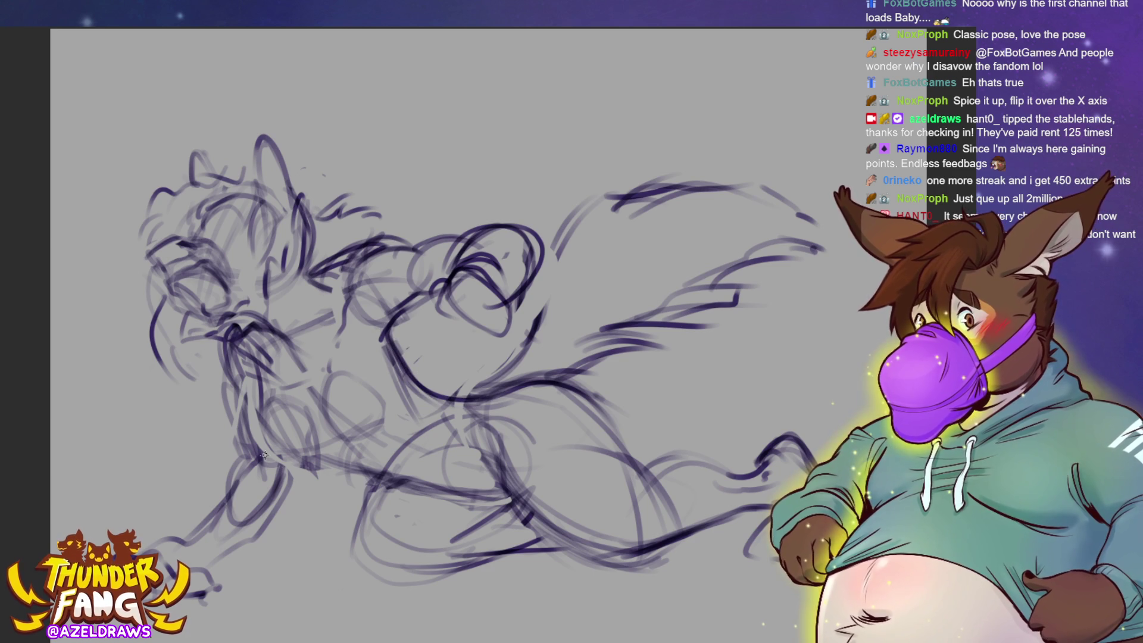
left_click_drag(261, 452, 388, 473)
left_click_drag(310, 460, 455, 500)
left_click_drag(351, 476, 436, 487)
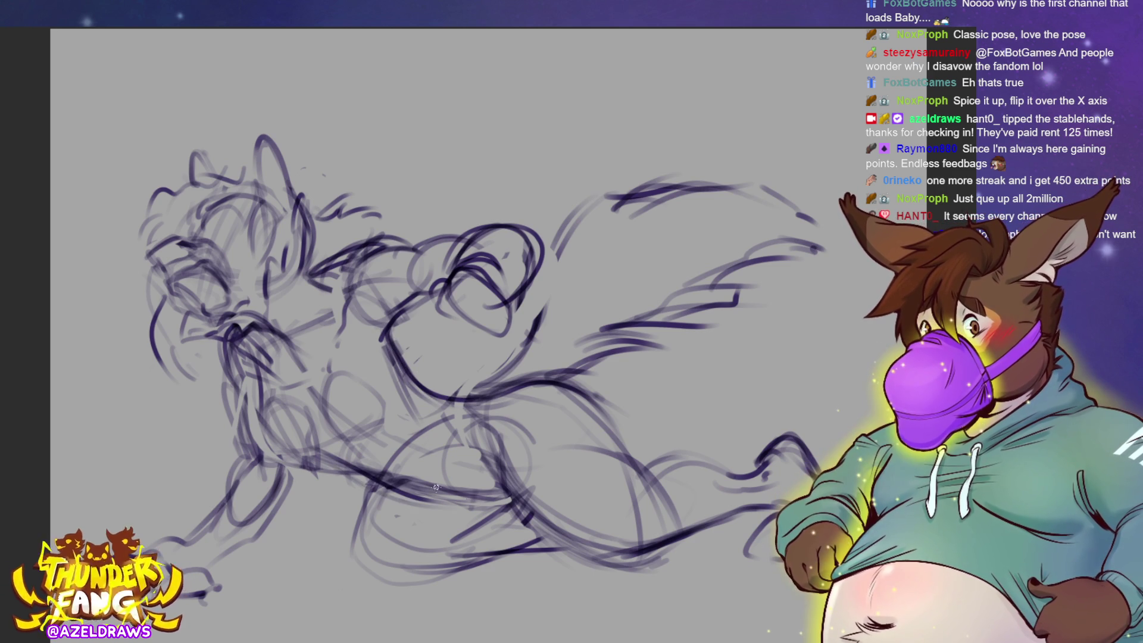
Sketch the lower front leg and add darker diagonal strokes across the torso.
mouse_move(262, 399)
left_mouse_down()
mouse_move(259, 450)
mouse_move(298, 460)
left_mouse_up()
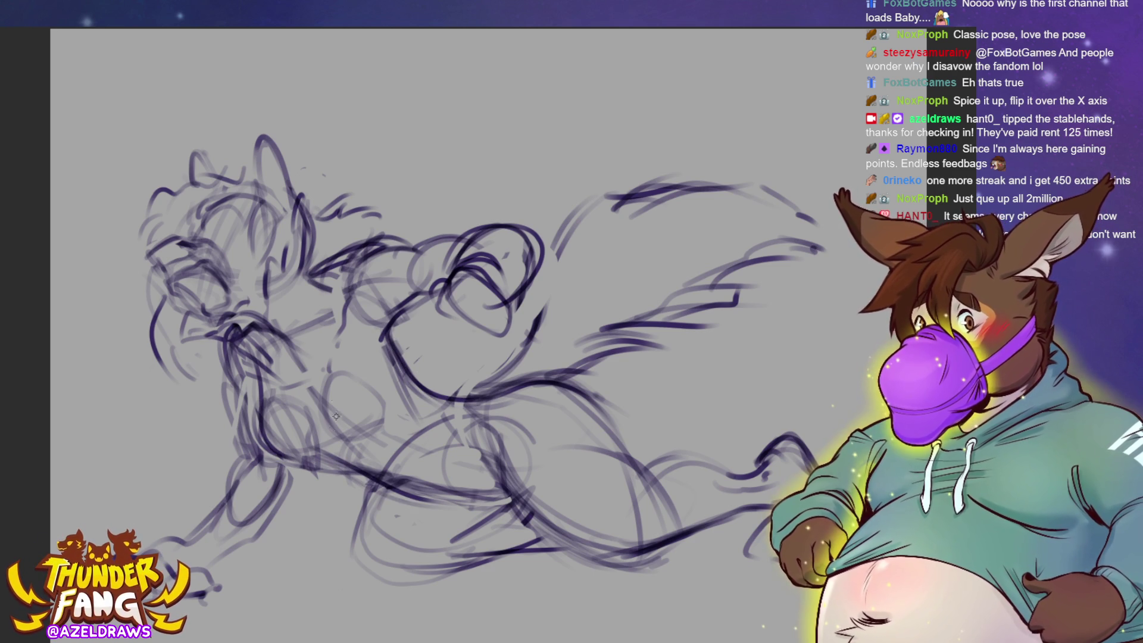
left_click_drag(325, 374, 321, 438)
left_click_drag(262, 387, 264, 455)
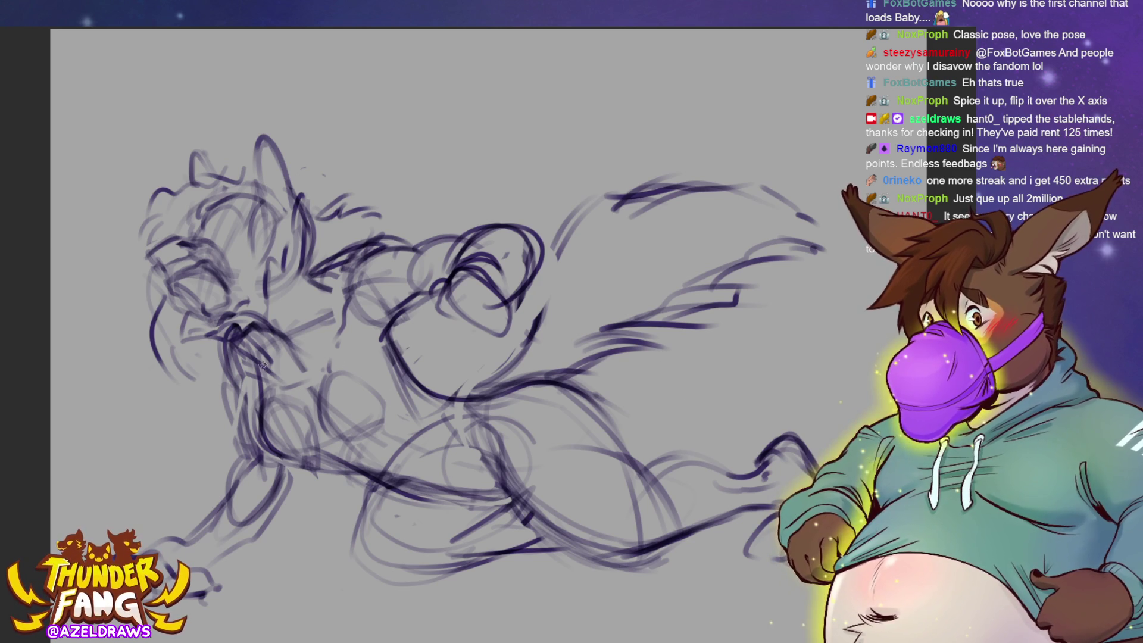
mouse_move(284, 384)
left_mouse_down()
mouse_move(437, 294)
mouse_move(422, 309)
left_mouse_up()
left_click_drag(330, 386, 448, 297)
left_click_drag(244, 357, 357, 455)
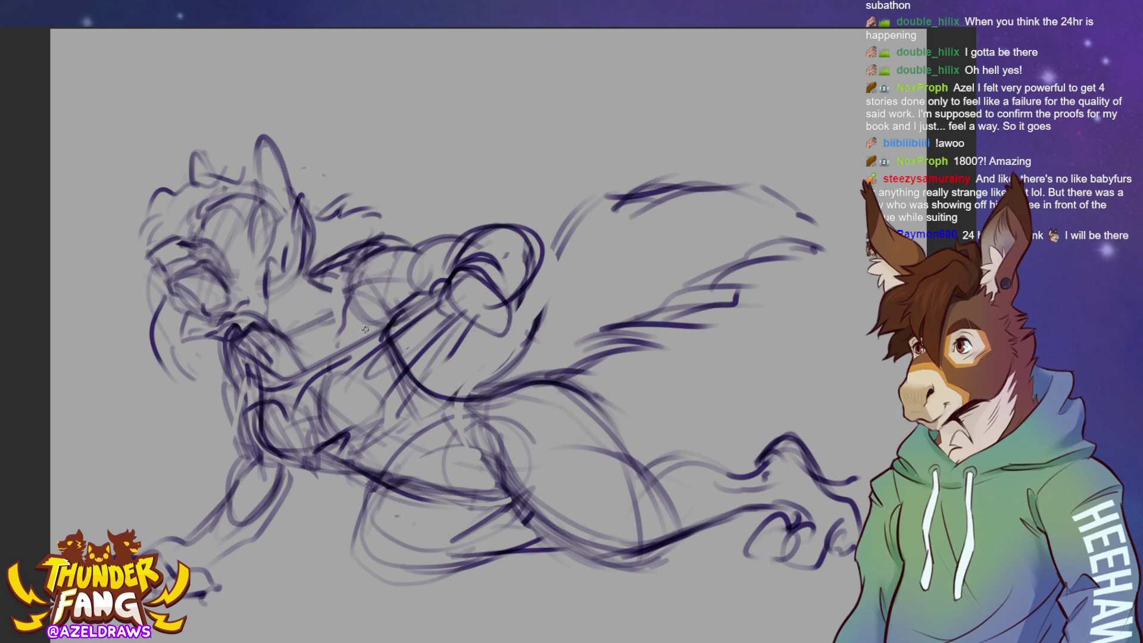
Sketch extra pencil strokes over the raised front arm beside the head.
mouse_move(358, 272)
left_mouse_down()
mouse_move(351, 327)
mouse_move(407, 251)
mouse_move(351, 289)
mouse_move(410, 244)
mouse_move(381, 297)
mouse_move(341, 257)
mouse_move(342, 327)
mouse_move(310, 365)
left_mouse_up()
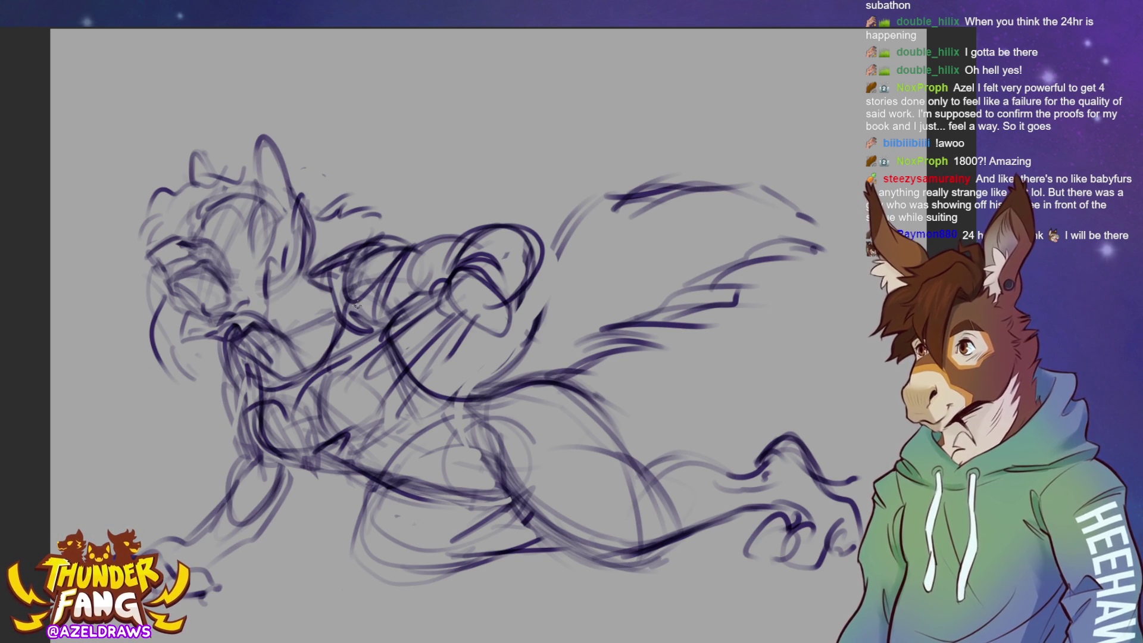
mouse_move(339, 328)
left_mouse_down()
mouse_move(343, 253)
mouse_move(333, 280)
mouse_move(387, 322)
mouse_move(363, 344)
mouse_move(393, 330)
left_mouse_up()
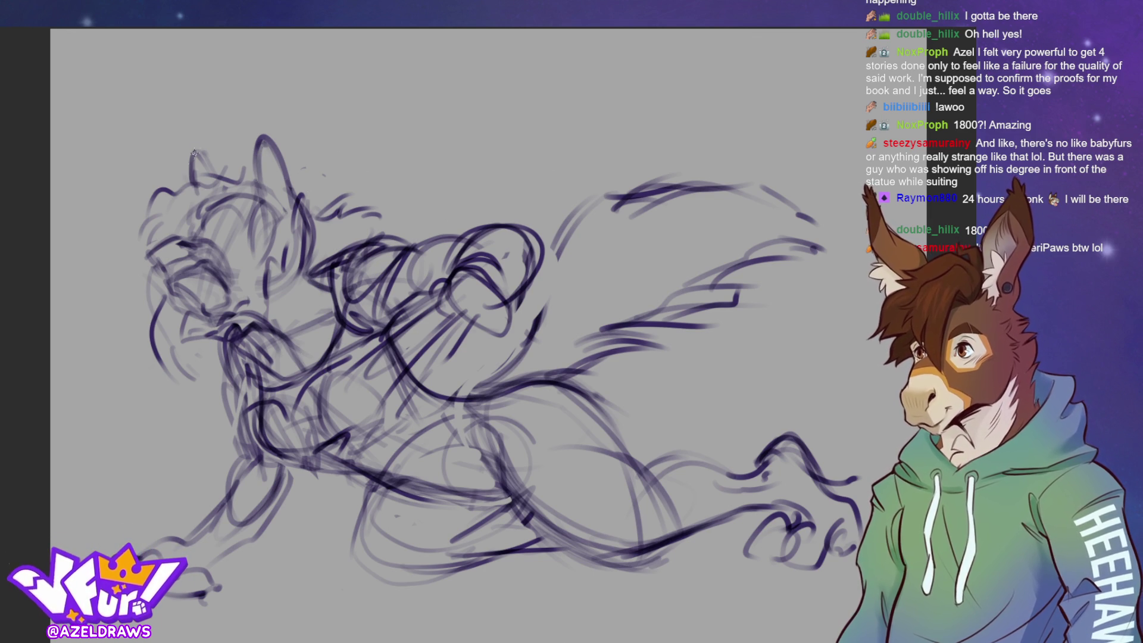
Sketch the ear area, a short line below the eye, and the chin and beard fur.
mouse_move(260, 145)
left_mouse_down()
mouse_move(247, 179)
mouse_move(226, 150)
mouse_move(238, 182)
mouse_move(178, 180)
left_mouse_up()
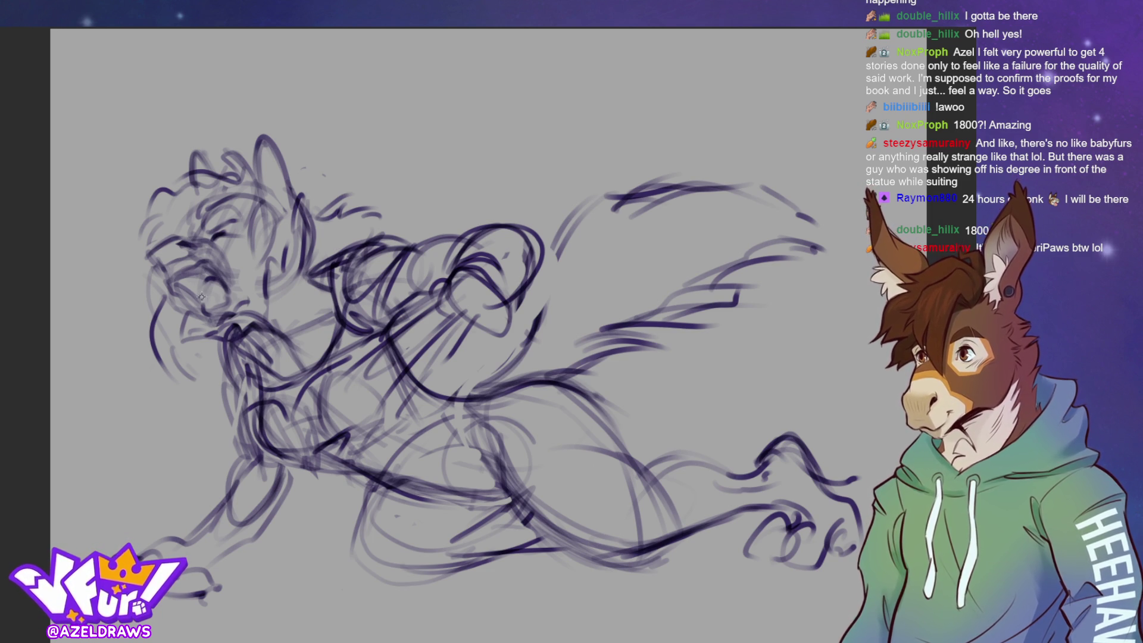
mouse_move(202, 288)
left_mouse_down()
mouse_move(179, 324)
mouse_move(219, 300)
mouse_move(195, 258)
mouse_move(157, 251)
mouse_move(179, 245)
left_mouse_up()
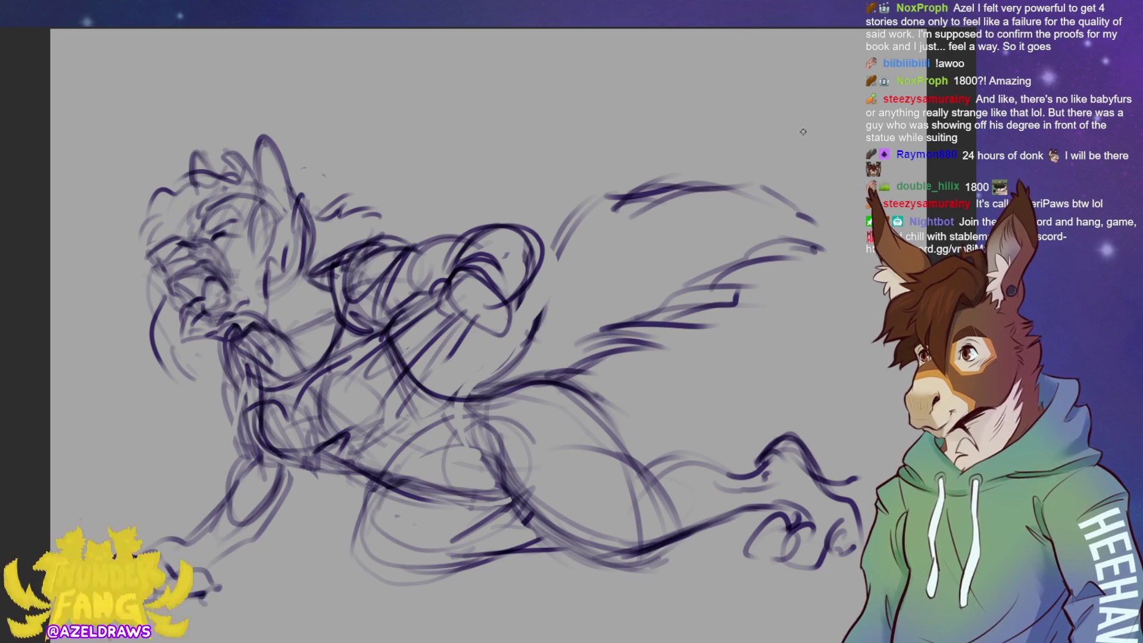
mouse_move(234, 328)
left_mouse_down()
mouse_move(213, 381)
mouse_move(230, 379)
mouse_move(237, 394)
left_mouse_up()
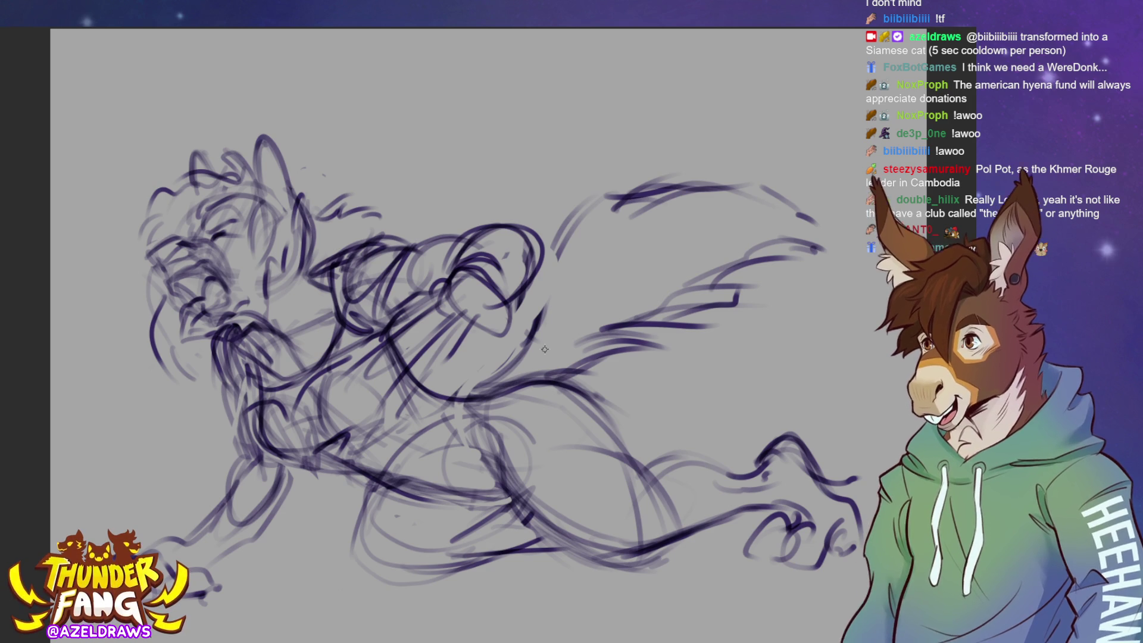
Strengthen the large round body outline, add a diagonal lower-body line, and refine the head lines.
mouse_move(515, 360)
left_mouse_down()
mouse_move(542, 286)
mouse_move(536, 261)
mouse_move(571, 214)
mouse_move(643, 165)
mouse_move(711, 170)
mouse_move(821, 241)
left_mouse_up()
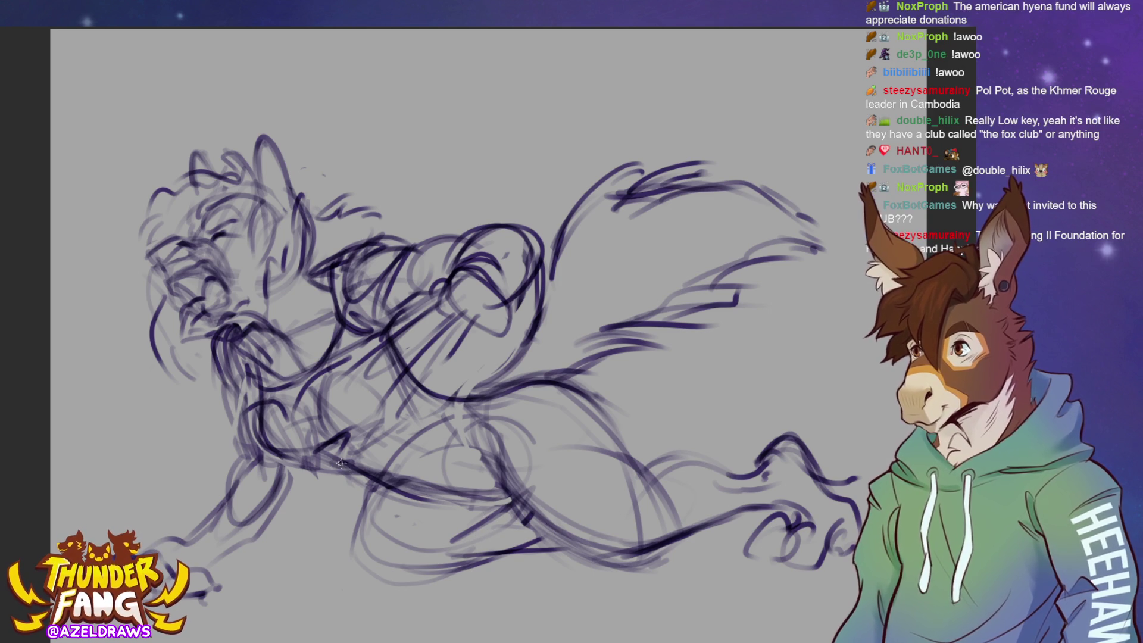
mouse_move(345, 470)
left_mouse_down()
mouse_move(381, 453)
mouse_move(432, 390)
mouse_move(398, 433)
left_mouse_up()
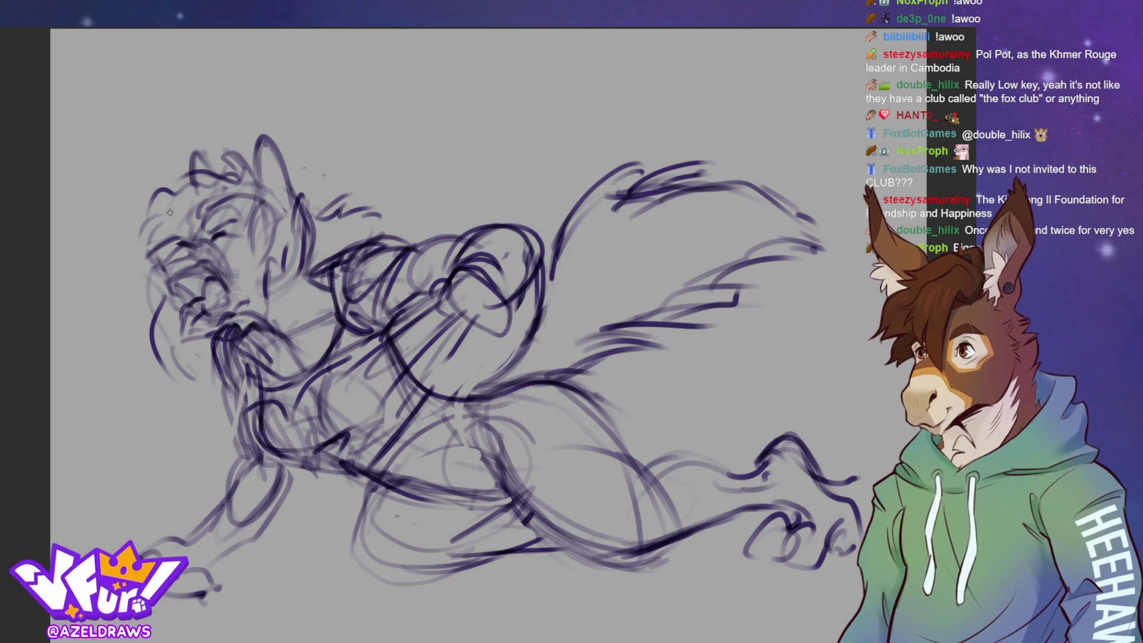
mouse_move(161, 209)
left_mouse_down()
mouse_move(140, 226)
mouse_move(176, 195)
mouse_move(154, 238)
left_mouse_up()
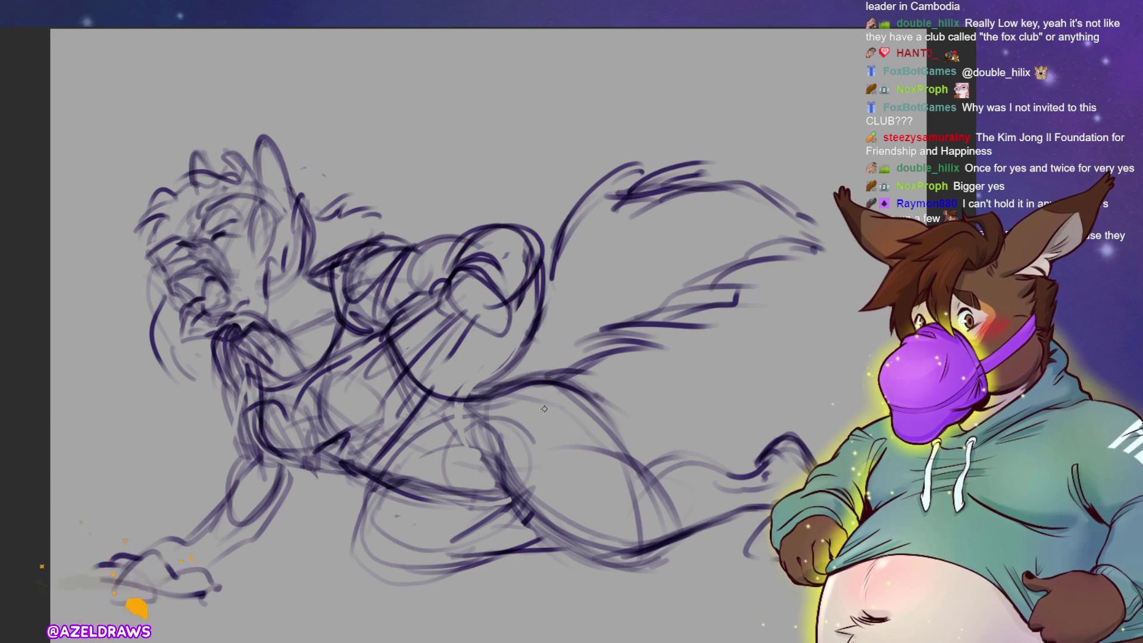
Add short strokes along the belly line and hatch the lower torso.
mouse_move(467, 397)
left_mouse_down()
mouse_move(453, 396)
mouse_move(487, 390)
mouse_move(491, 364)
mouse_move(490, 378)
mouse_move(563, 371)
left_mouse_up()
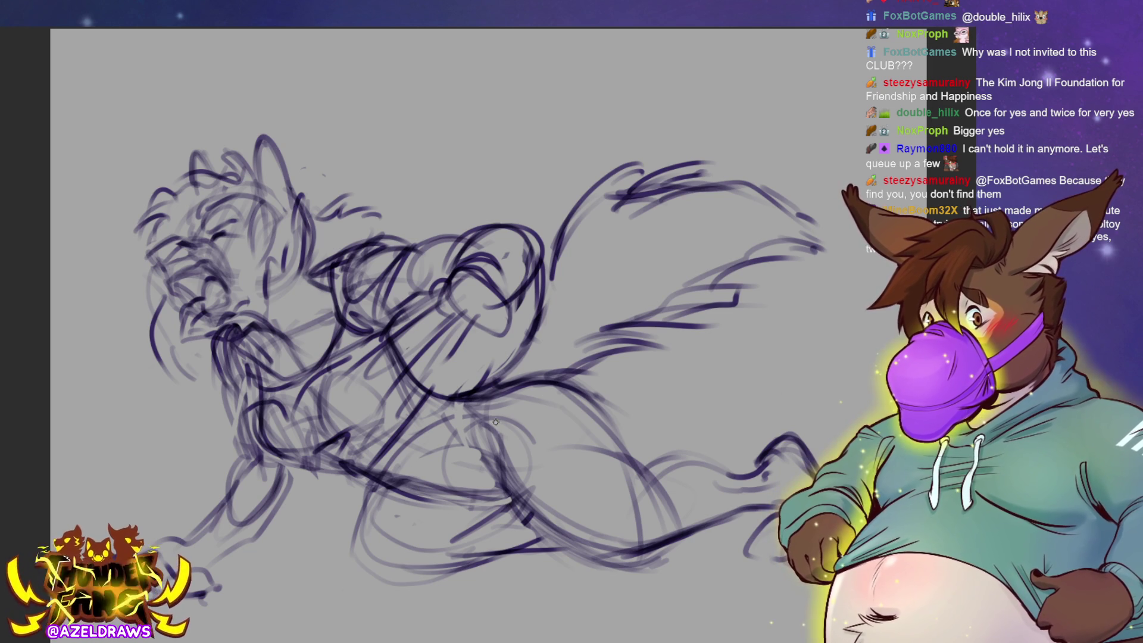
mouse_move(488, 407)
left_mouse_down()
mouse_move(474, 479)
mouse_move(410, 513)
mouse_move(494, 499)
left_mouse_up()
mouse_move(393, 489)
left_mouse_down()
mouse_move(396, 527)
mouse_move(482, 512)
mouse_move(473, 519)
mouse_move(473, 492)
mouse_move(455, 497)
left_mouse_up()
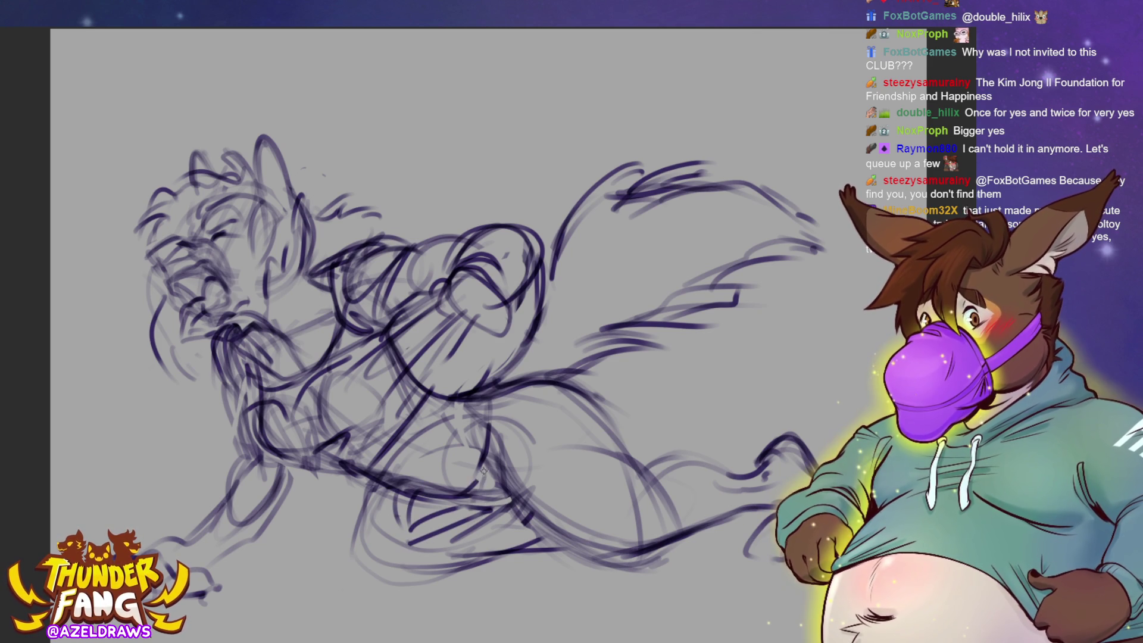
mouse_move(489, 451)
left_mouse_down()
mouse_move(462, 506)
mouse_move(510, 505)
mouse_move(488, 507)
mouse_move(485, 404)
mouse_move(500, 503)
left_mouse_up()
Refine the back of the hind leg and the lower leg shape with repeated strokes.
mouse_move(522, 422)
left_mouse_down()
mouse_move(498, 476)
mouse_move(483, 408)
mouse_move(513, 379)
mouse_move(597, 417)
left_mouse_up()
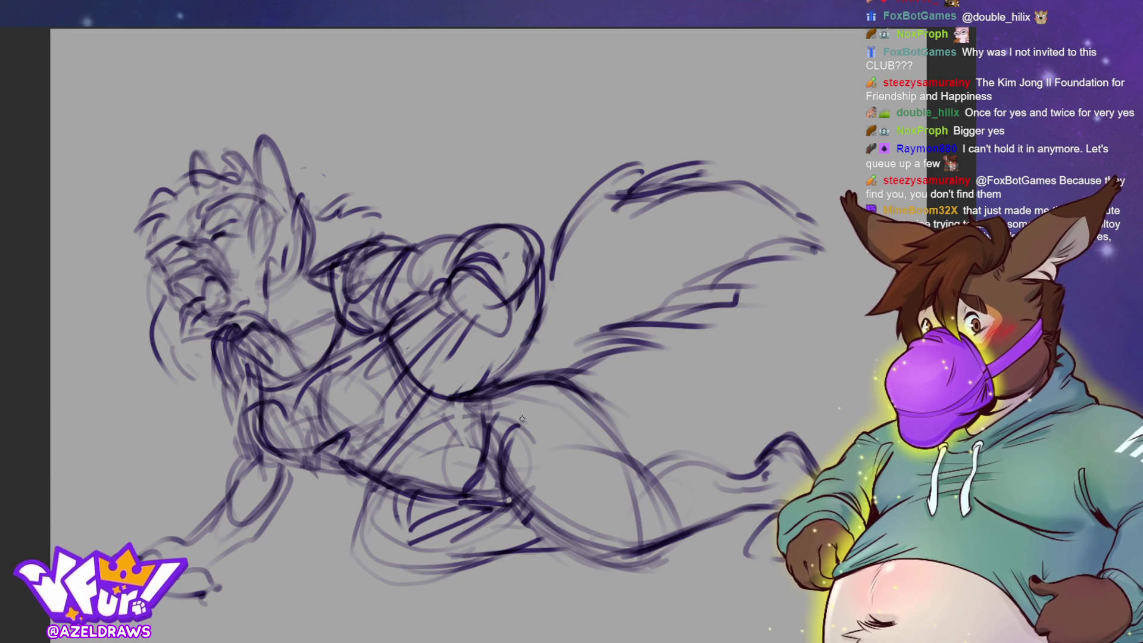
mouse_move(507, 418)
left_mouse_down()
mouse_move(541, 404)
mouse_move(598, 429)
left_mouse_up()
left_click_drag(512, 416, 612, 472)
left_click_drag(523, 409, 646, 483)
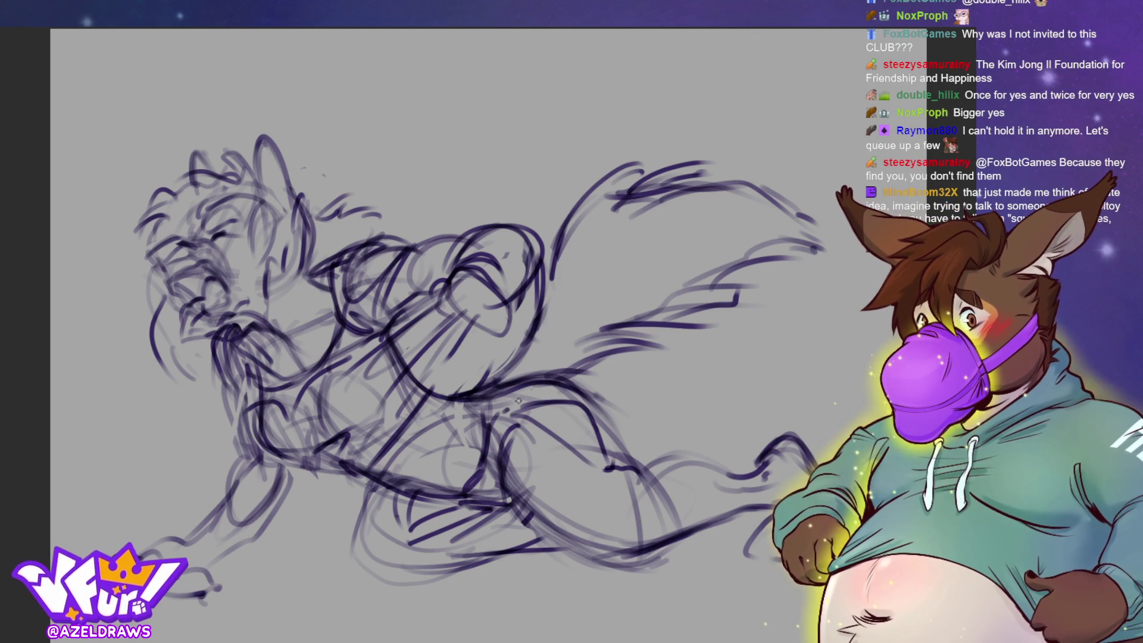
left_click_drag(507, 394, 600, 413)
mouse_move(539, 386)
left_mouse_down()
mouse_move(567, 389)
mouse_move(619, 466)
left_mouse_up()
left_click_drag(519, 398, 611, 444)
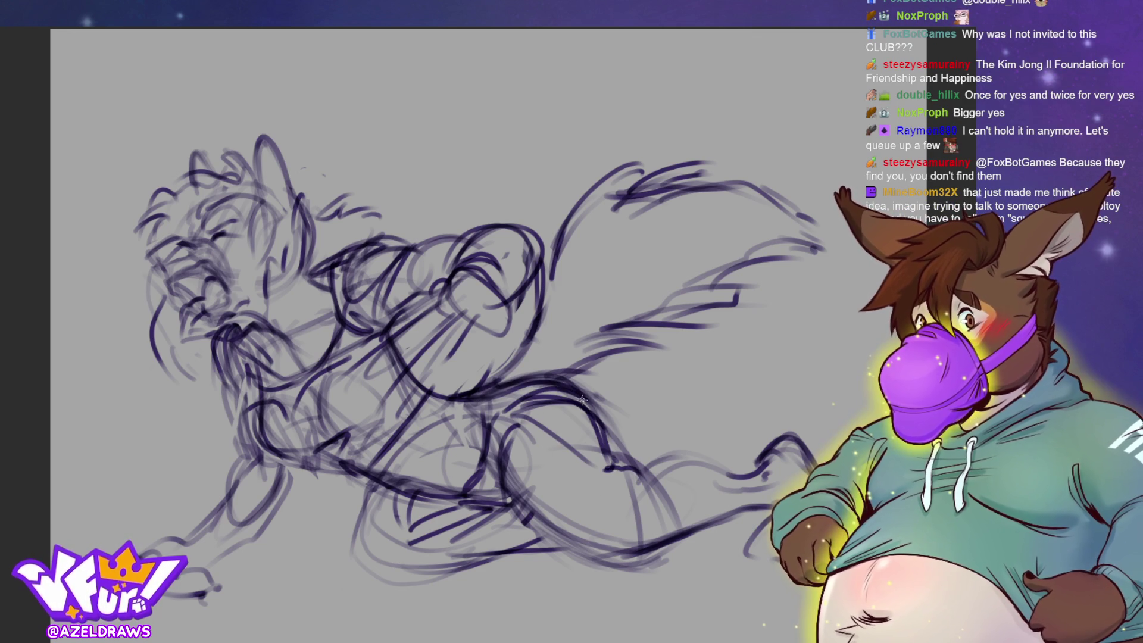
left_click_drag(581, 397, 619, 464)
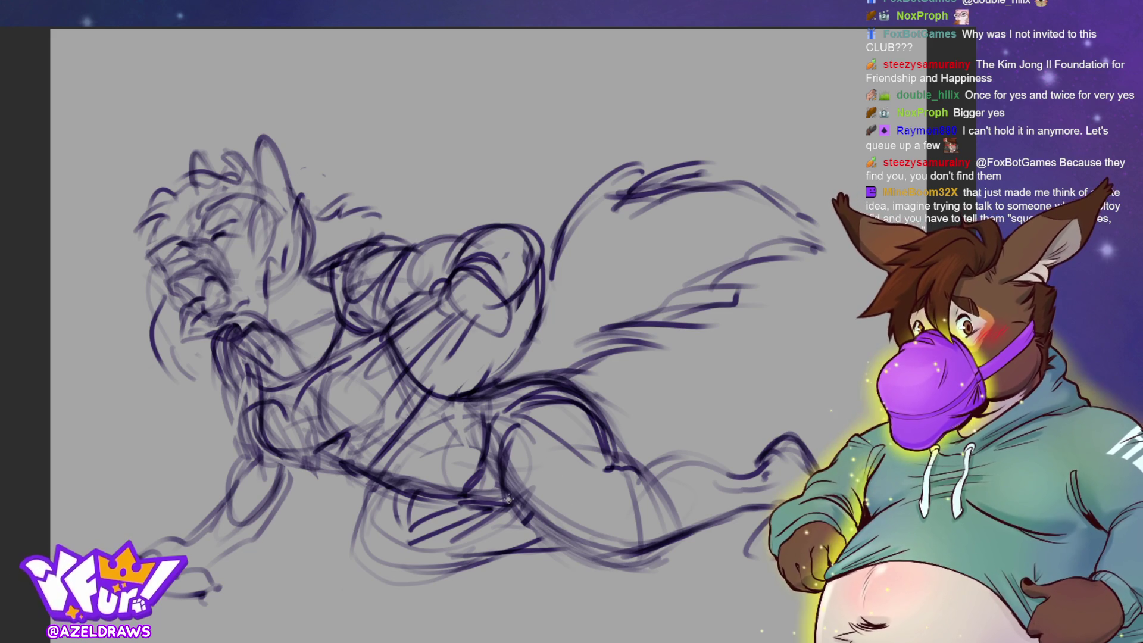
left_click_drag(518, 513, 533, 497)
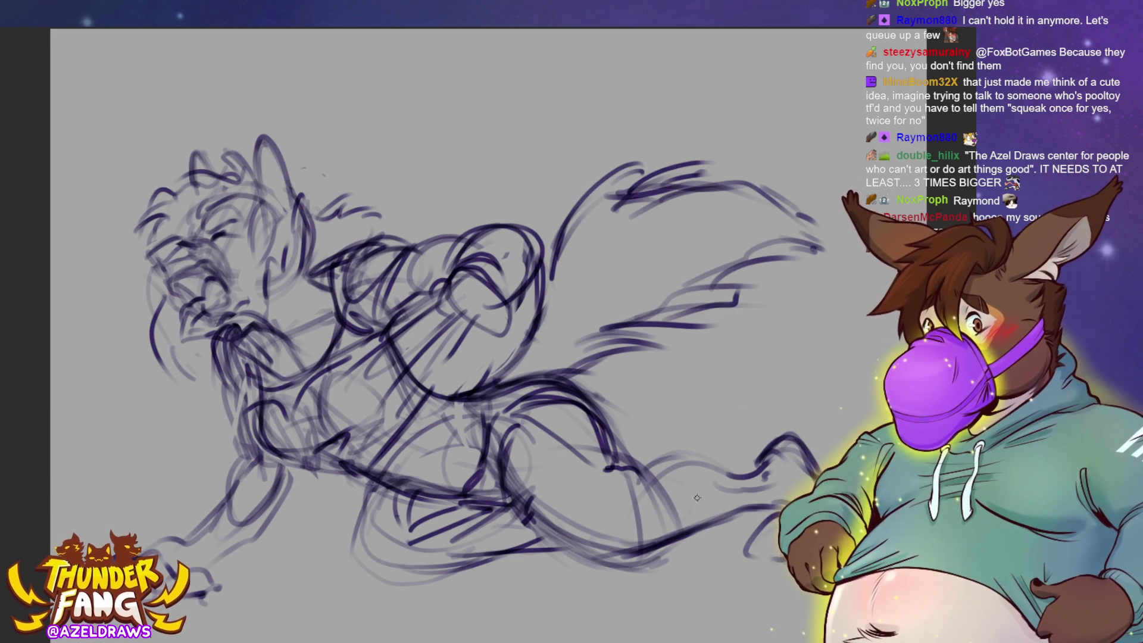
Sketch the lower leg curving down to the paw and extend its contour lines.
mouse_move(624, 475)
left_mouse_down()
mouse_move(630, 500)
mouse_move(627, 488)
mouse_move(616, 508)
mouse_move(643, 489)
mouse_move(629, 472)
left_mouse_up()
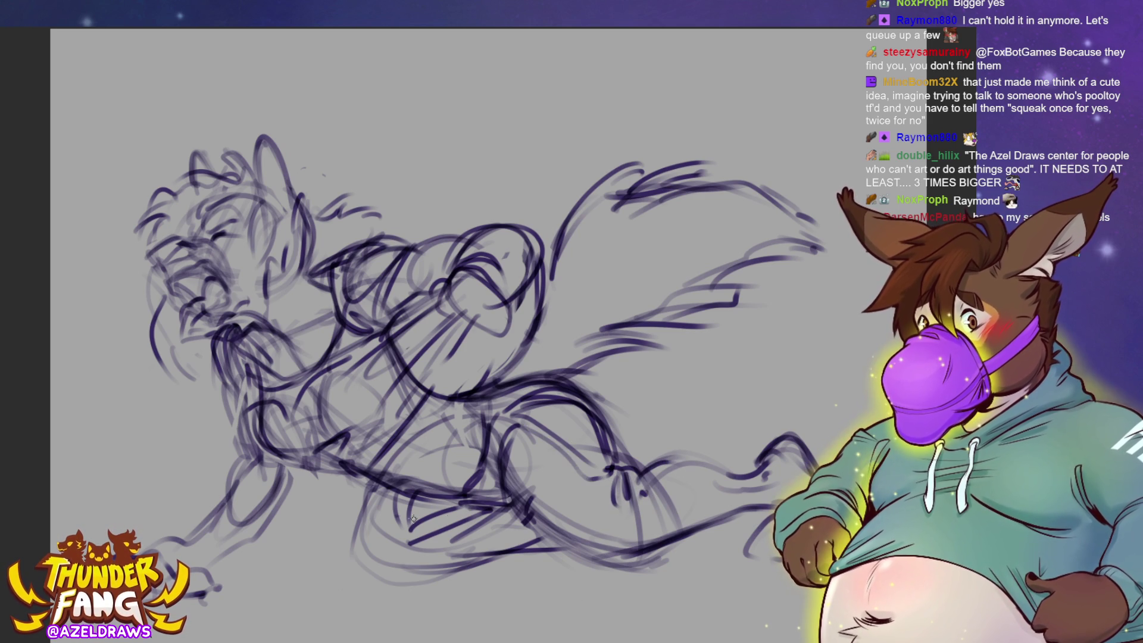
mouse_move(381, 487)
left_mouse_down()
mouse_move(356, 569)
mouse_move(441, 581)
mouse_move(396, 553)
mouse_move(475, 551)
mouse_move(530, 519)
mouse_move(450, 554)
left_mouse_up()
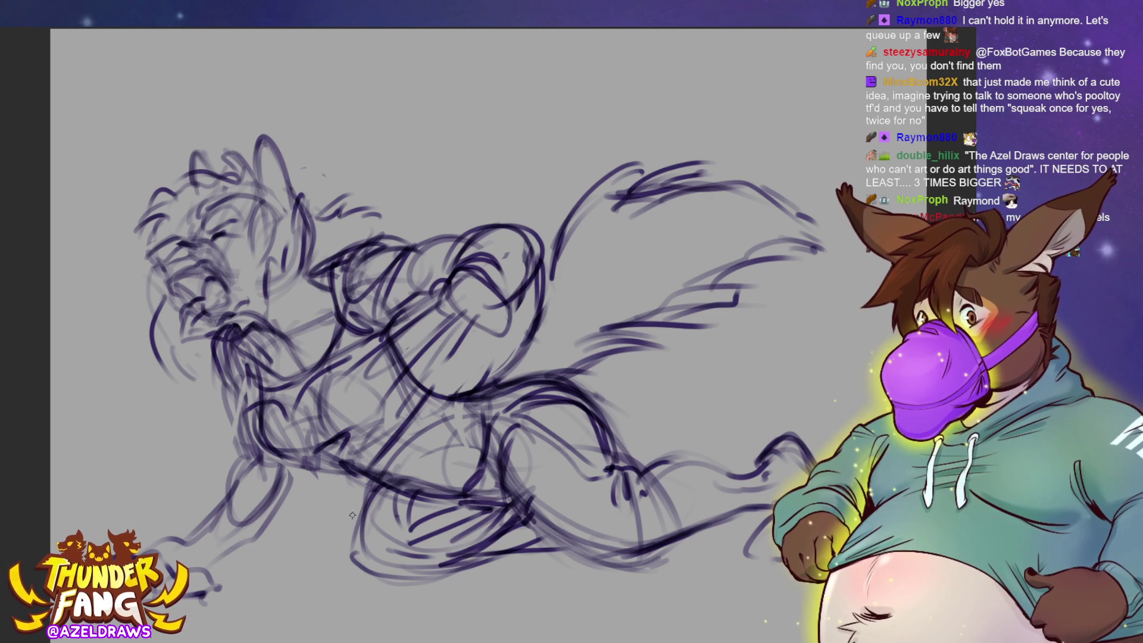
mouse_move(353, 514)
left_mouse_down()
mouse_move(366, 503)
mouse_move(381, 514)
mouse_move(379, 539)
mouse_move(353, 516)
mouse_move(420, 573)
mouse_move(476, 554)
left_mouse_up()
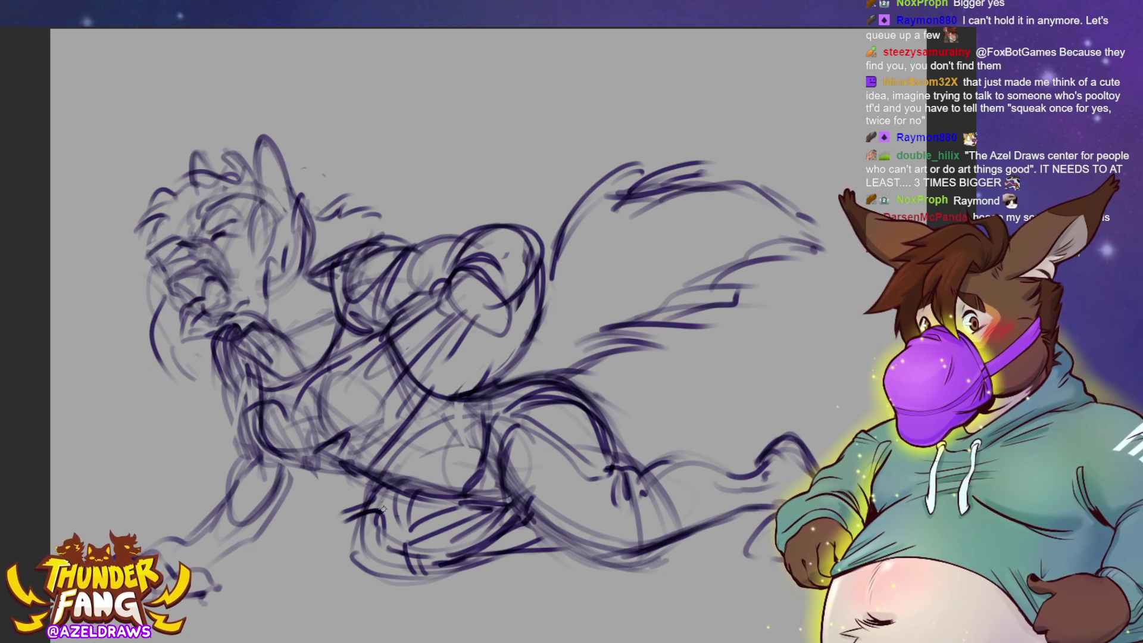
mouse_move(372, 488)
left_mouse_down()
mouse_move(348, 503)
mouse_move(352, 515)
left_mouse_up()
left_click_drag(420, 538, 530, 528)
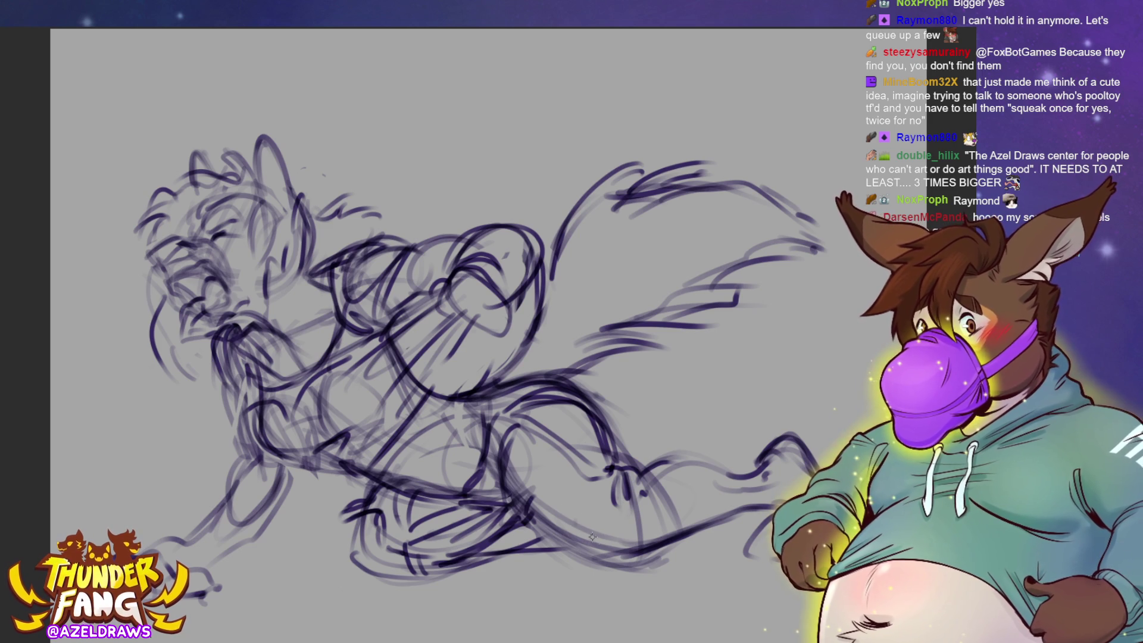
mouse_move(642, 482)
left_mouse_down()
mouse_move(649, 461)
mouse_move(690, 447)
left_mouse_up()
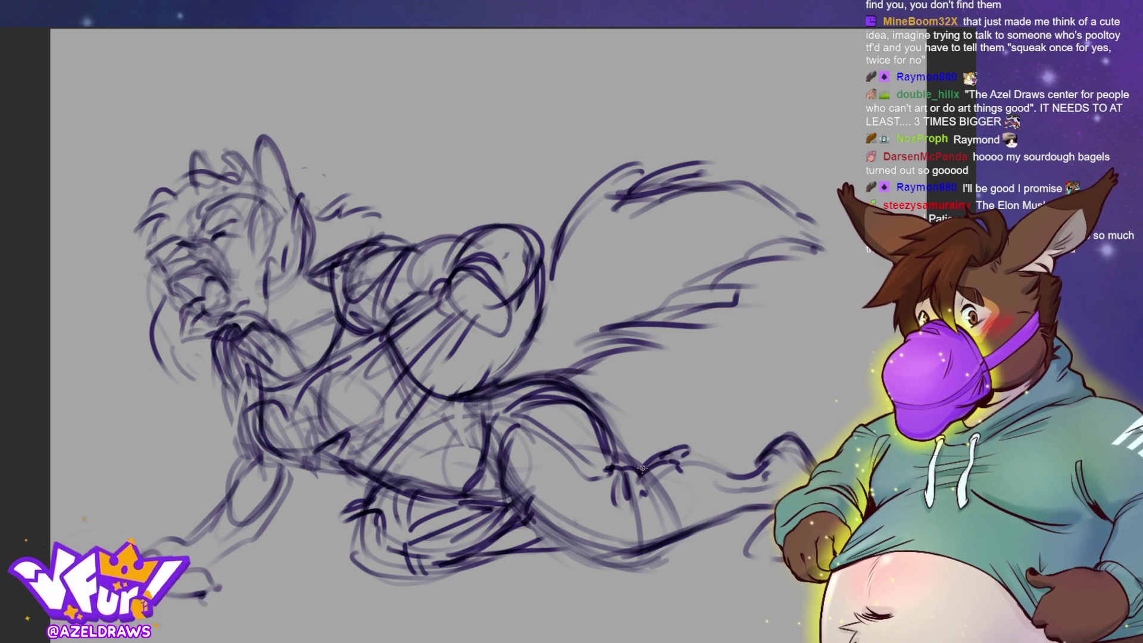
mouse_move(625, 452)
left_mouse_down()
mouse_move(685, 464)
mouse_move(647, 480)
mouse_move(704, 521)
left_mouse_up()
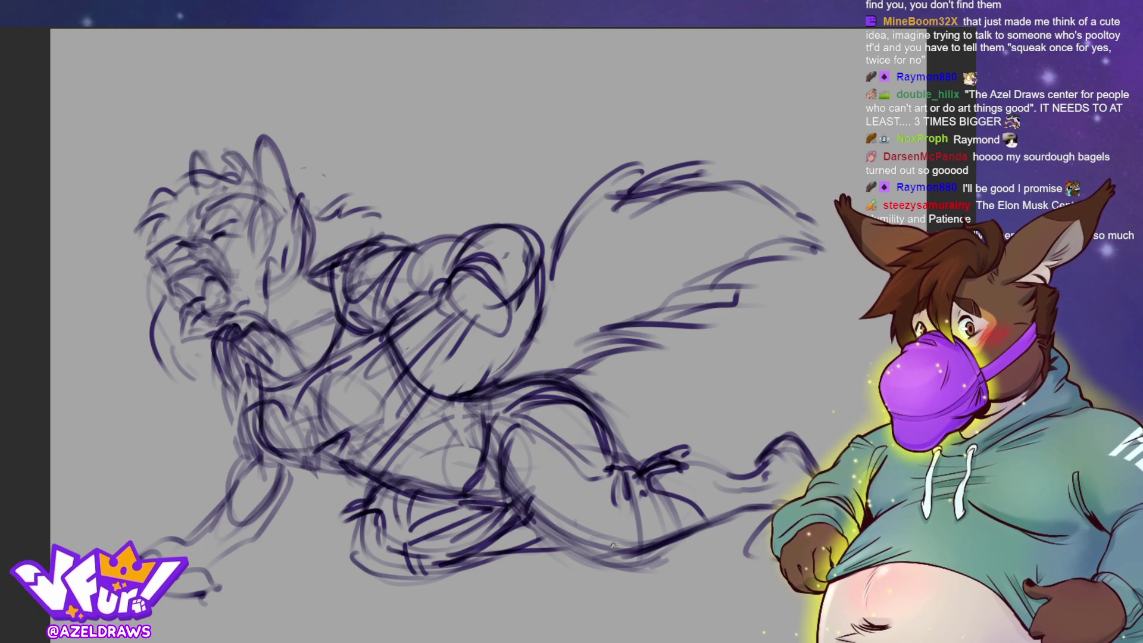
mouse_move(631, 493)
left_mouse_down()
mouse_move(619, 479)
mouse_move(655, 486)
mouse_move(690, 543)
mouse_move(684, 554)
mouse_move(714, 567)
mouse_move(732, 558)
mouse_move(719, 534)
mouse_move(708, 553)
mouse_move(741, 567)
mouse_move(737, 548)
left_mouse_up()
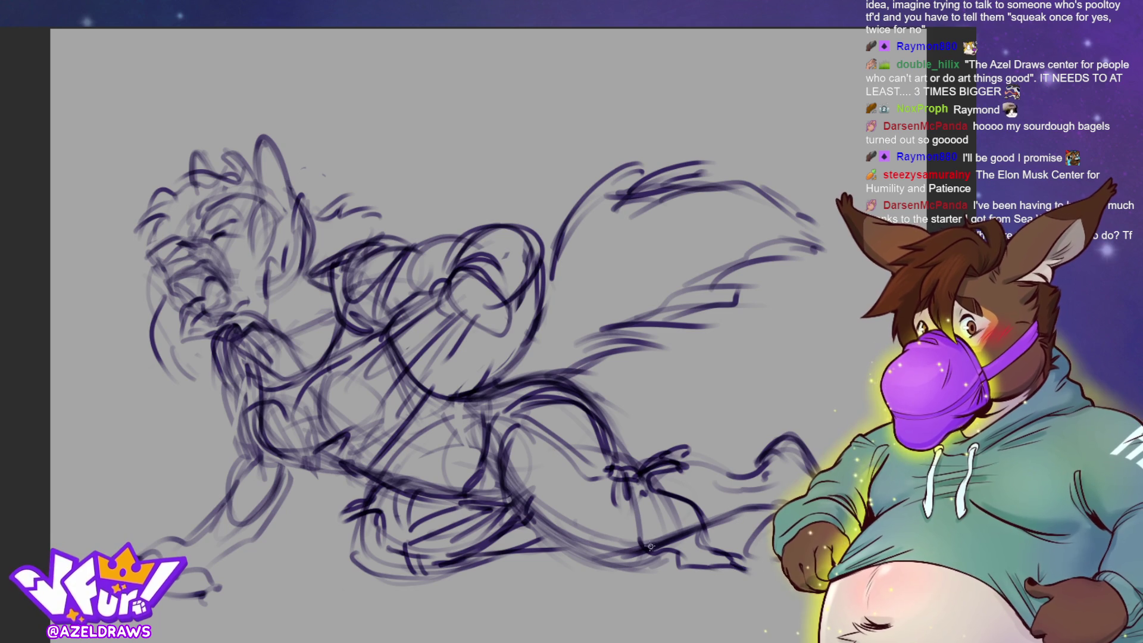
Rough in the lower body and foot line, linking the leg strokes toward the tail.
mouse_move(518, 484)
left_mouse_down()
mouse_move(574, 560)
mouse_move(605, 552)
left_mouse_up()
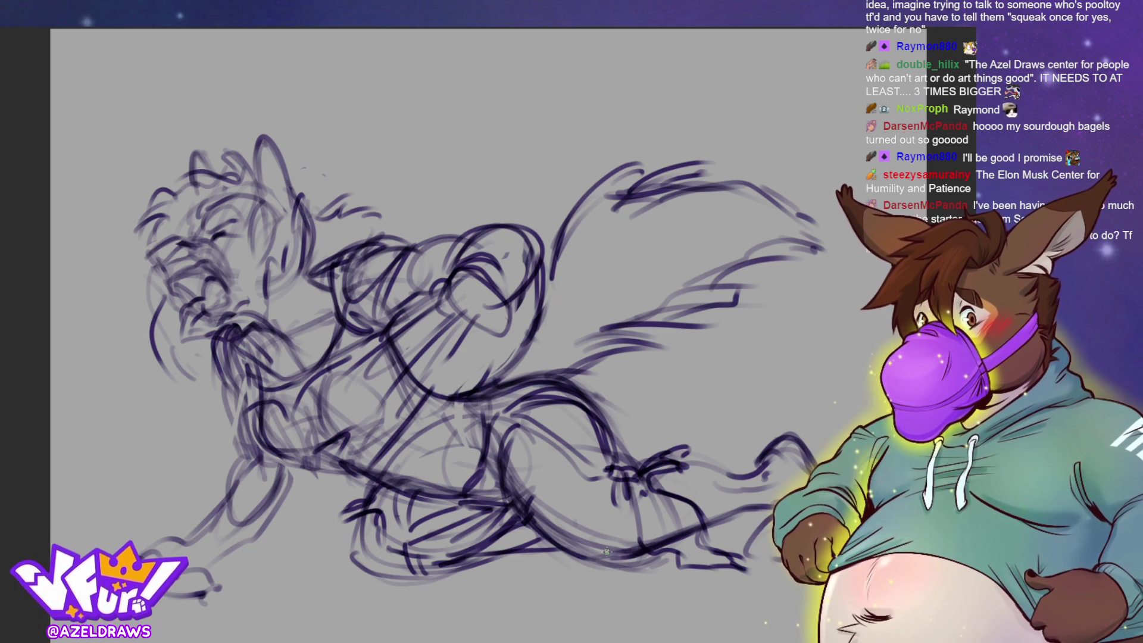
mouse_move(509, 488)
left_mouse_down()
mouse_move(518, 446)
mouse_move(500, 432)
mouse_move(506, 420)
left_mouse_up()
mouse_move(461, 471)
left_mouse_down()
mouse_move(458, 494)
mouse_move(492, 398)
mouse_move(452, 476)
mouse_move(511, 511)
left_mouse_up()
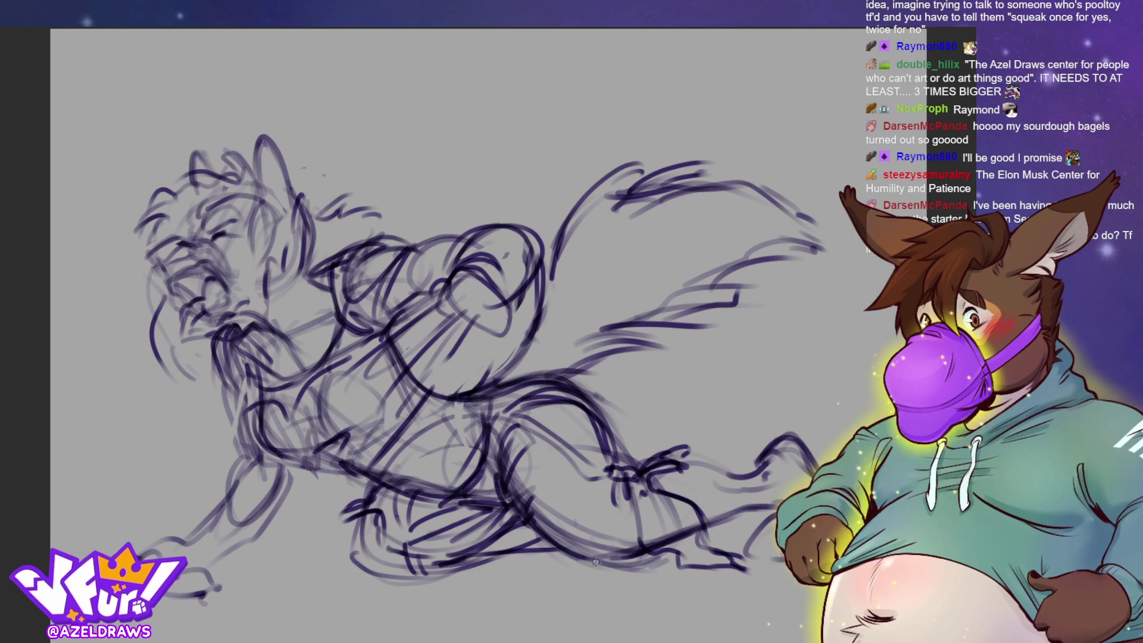
left_click_drag(667, 451, 742, 476)
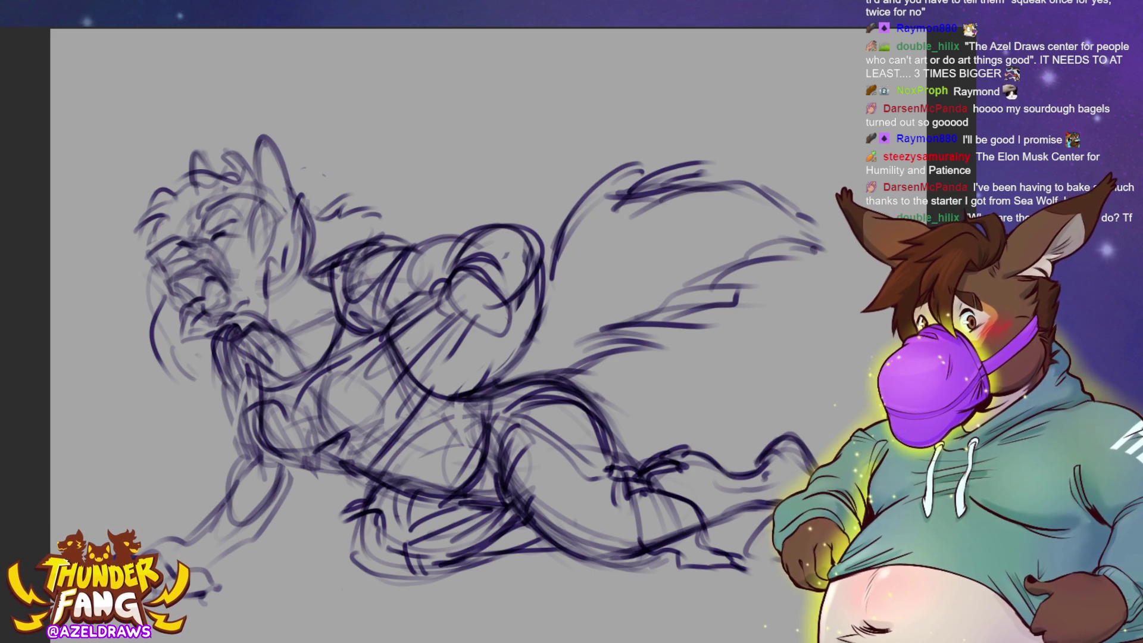
Transform the whole sketch, shifting it up and slightly left, and commit it.
key("ctrl+t")
mouse_move(509, 462)
left_mouse_down()
mouse_move(499, 403)
mouse_move(504, 413)
left_mouse_up()
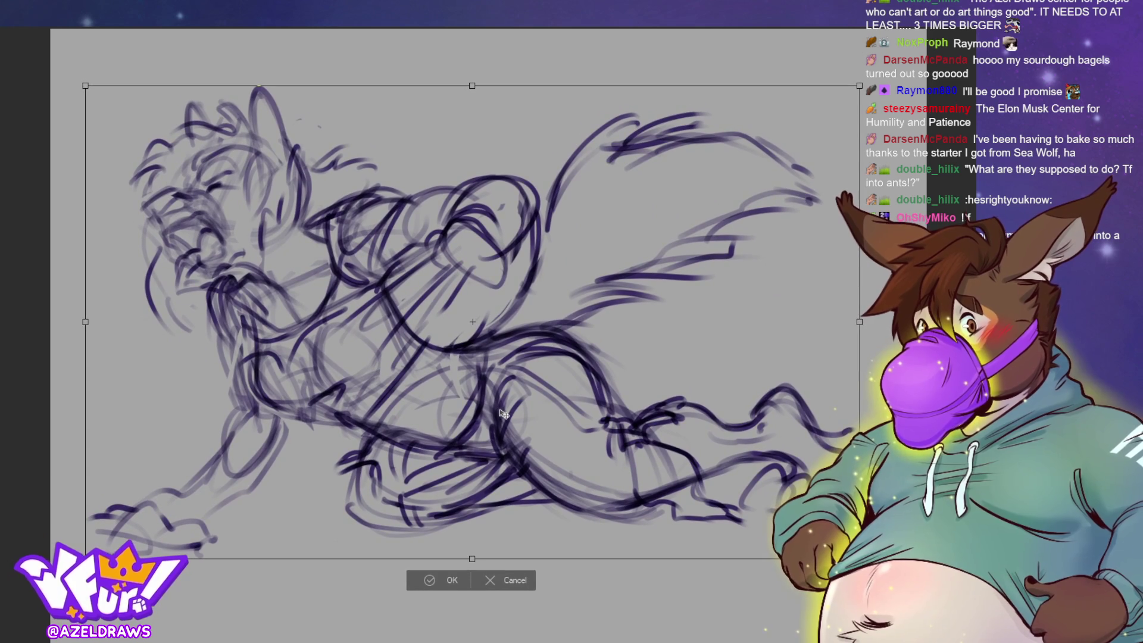
left_click(429, 580)
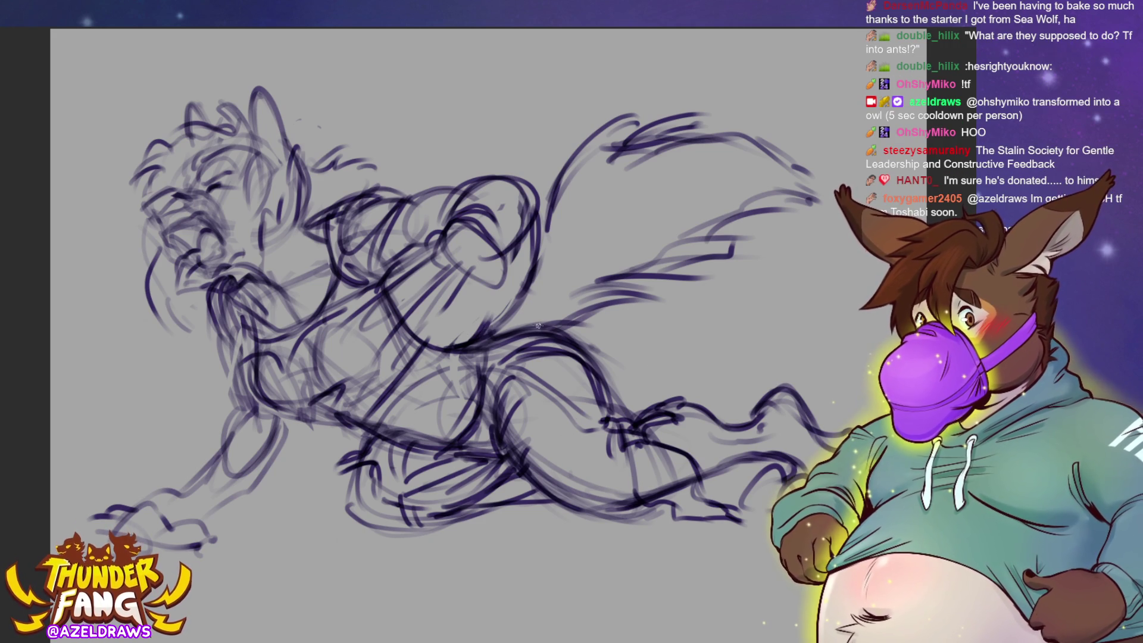
Draw three curving strokes from the torso rightward to shape the hip and thigh.
mouse_move(484, 341)
left_mouse_down()
mouse_move(509, 315)
mouse_move(542, 311)
mouse_move(598, 331)
left_mouse_up()
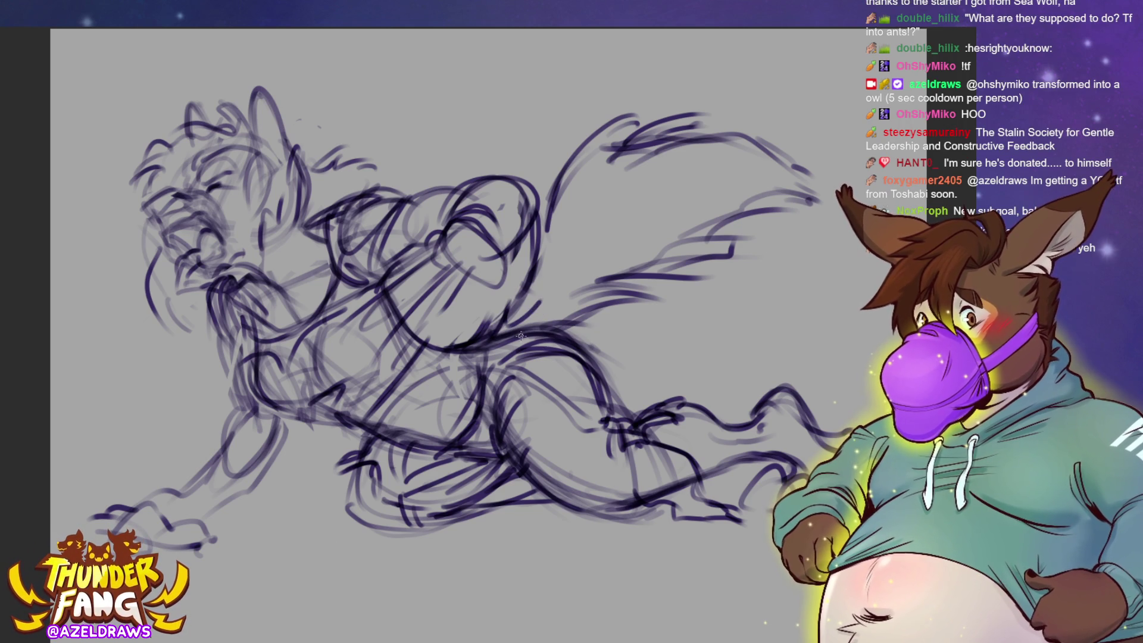
mouse_move(483, 381)
left_mouse_down()
mouse_move(581, 322)
mouse_move(557, 334)
mouse_move(590, 359)
left_mouse_up()
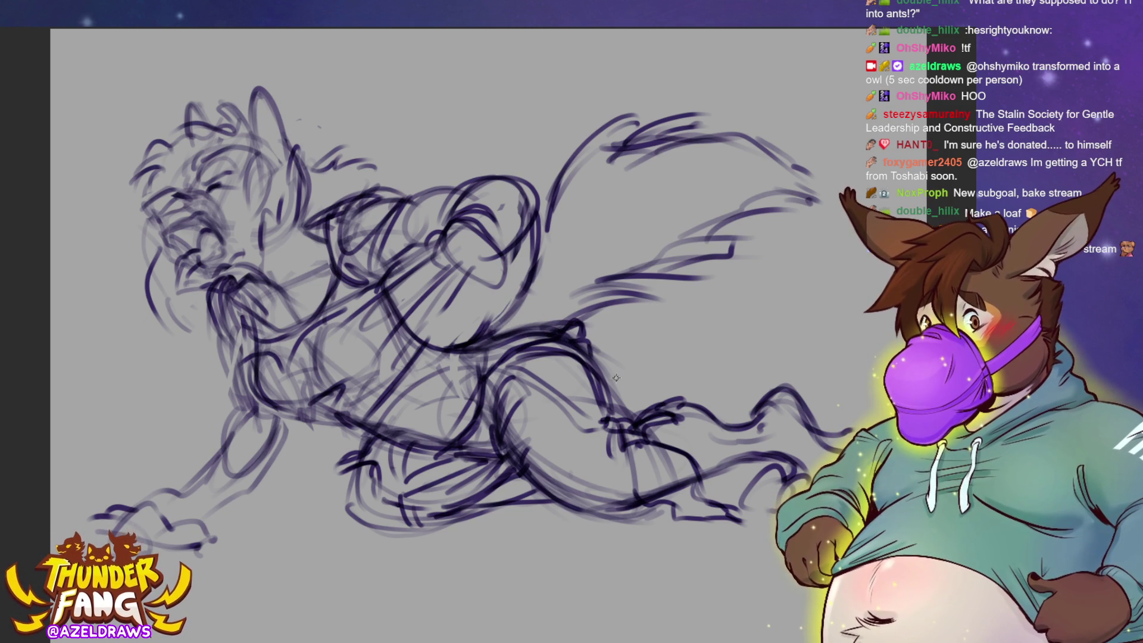
mouse_move(478, 396)
left_mouse_down()
mouse_move(562, 348)
mouse_move(572, 362)
mouse_move(605, 348)
mouse_move(604, 388)
left_mouse_up()
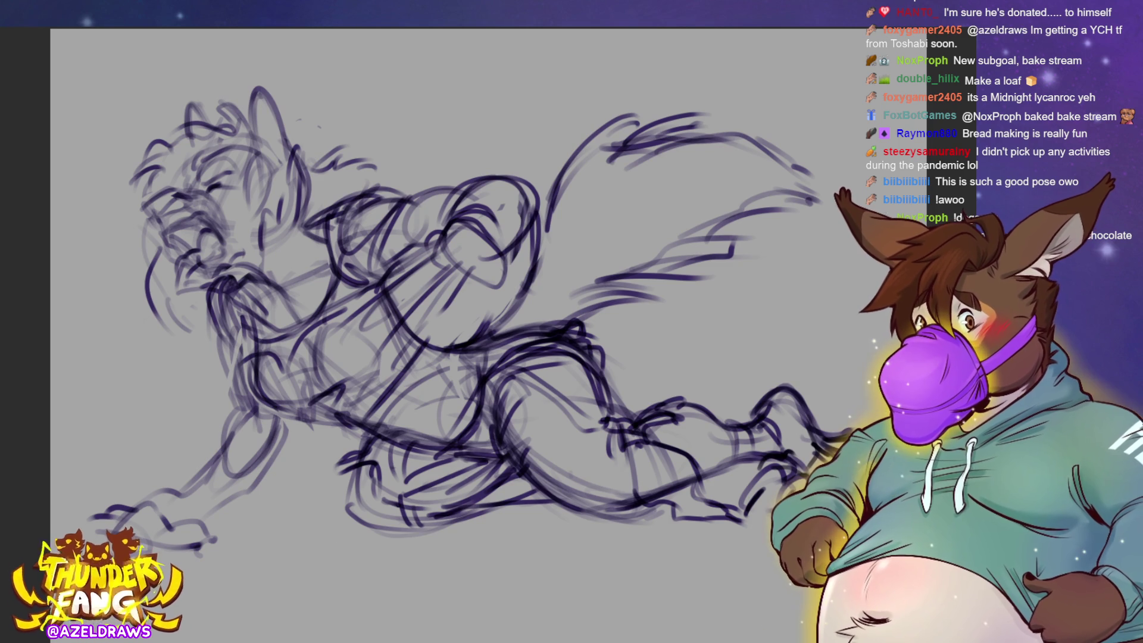
Redraw the front arm, neck, chest, shoulder, upper back and mid-torso lines.
left_click_drag(211, 466, 234, 403)
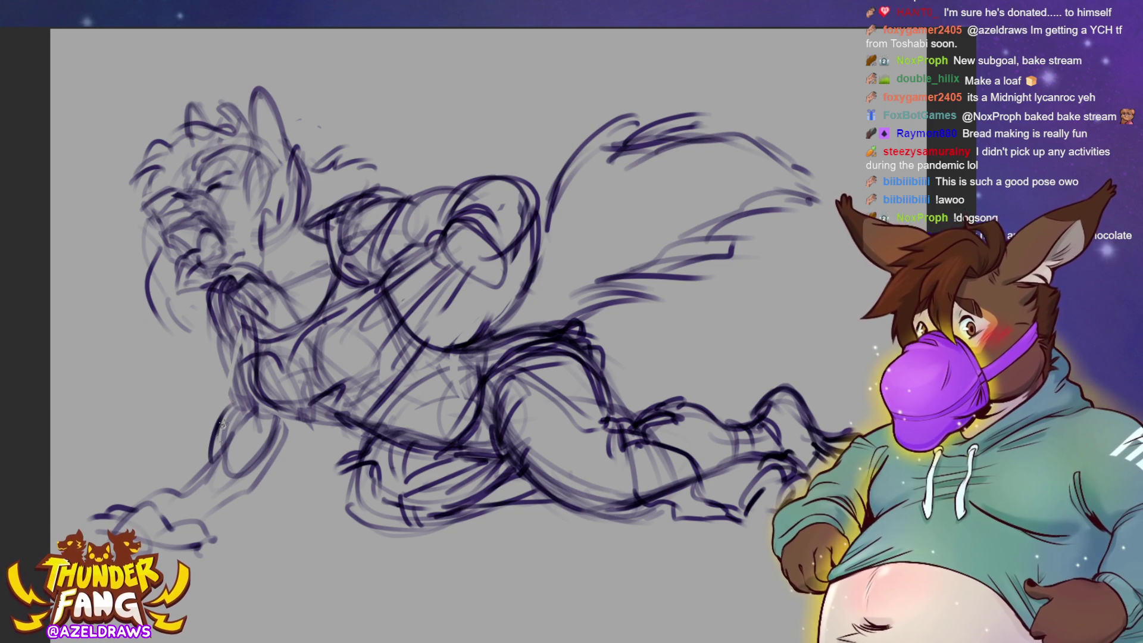
mouse_move(204, 310)
left_mouse_down()
mouse_move(232, 415)
mouse_move(280, 413)
mouse_move(214, 509)
left_mouse_up()
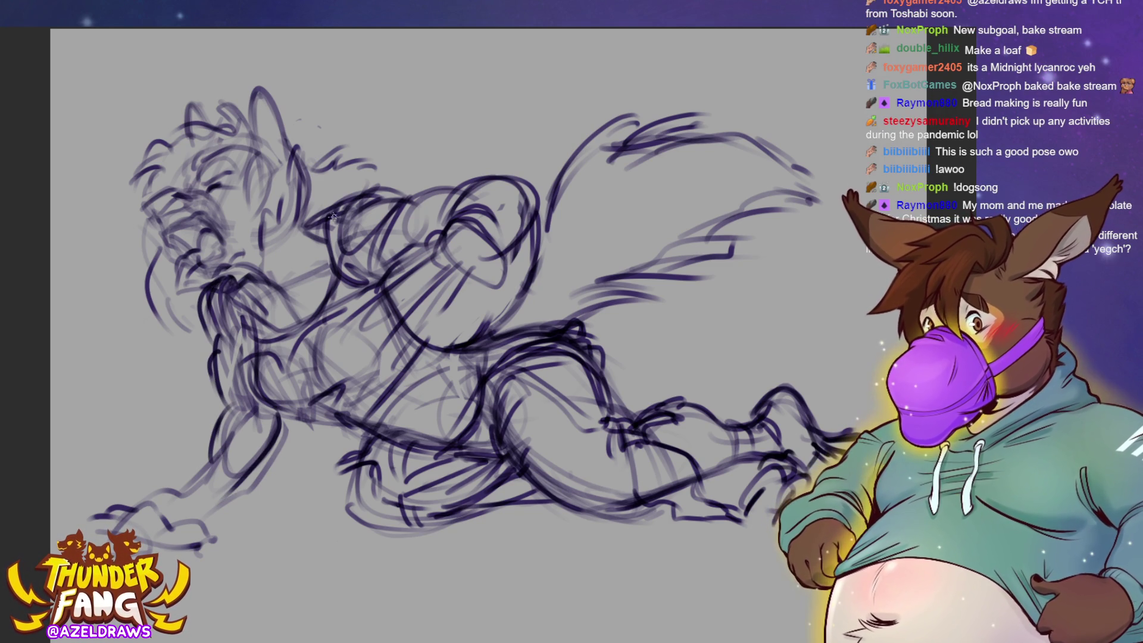
mouse_move(385, 184)
left_mouse_down()
mouse_move(321, 225)
mouse_move(312, 219)
mouse_move(384, 175)
left_mouse_up()
left_click_drag(372, 273, 420, 247)
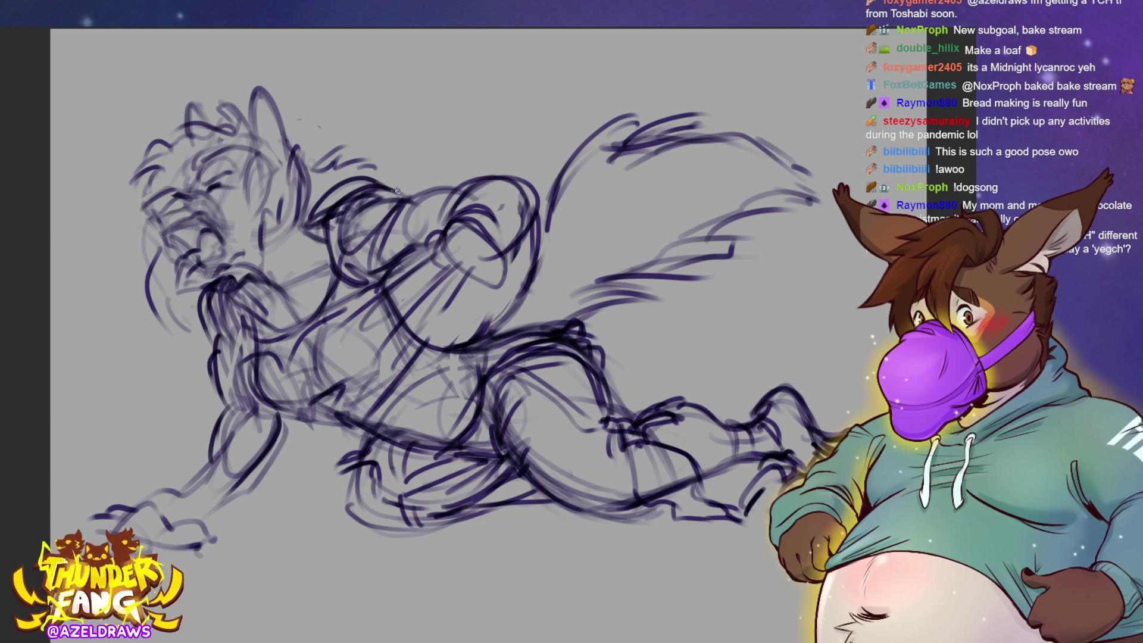
left_click_drag(387, 196, 474, 183)
left_click_drag(414, 248, 481, 251)
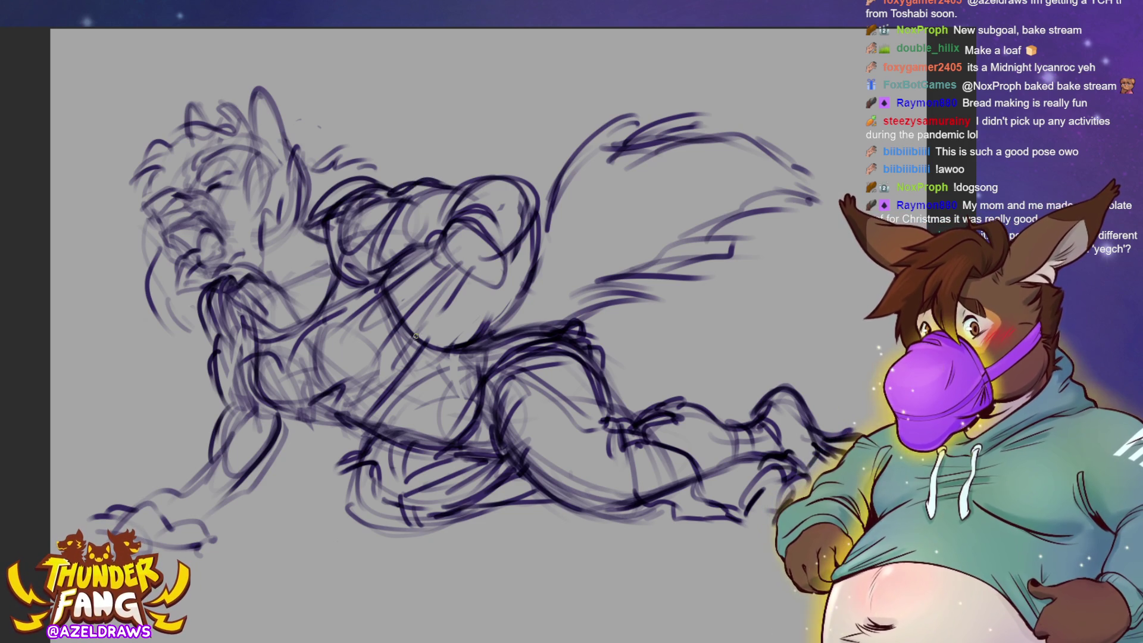
left_click_drag(403, 272, 401, 326)
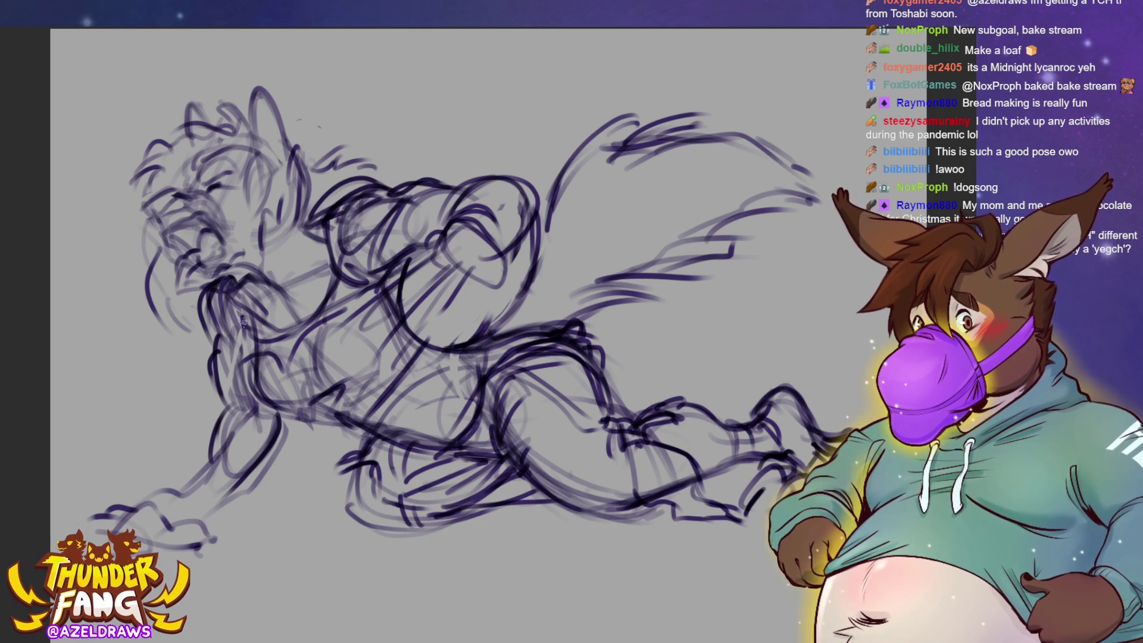
left_click_drag(244, 317, 239, 374)
Draw the forearm down to the paw, close off its bottom and touch it up.
mouse_move(275, 432)
left_mouse_down()
mouse_move(239, 478)
mouse_move(170, 497)
left_mouse_up()
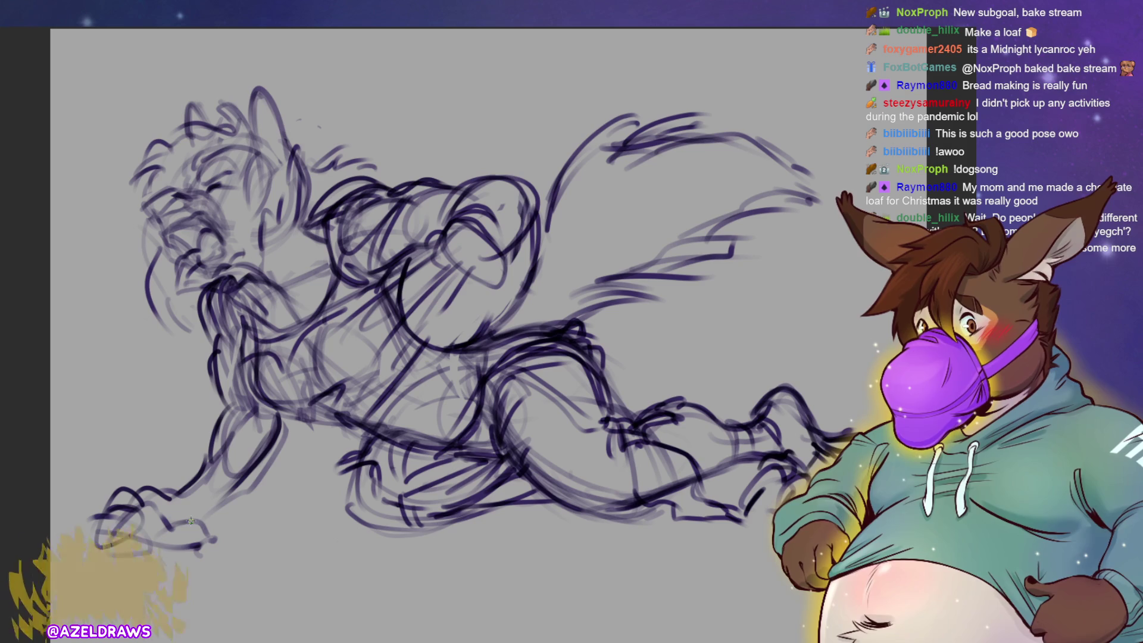
mouse_move(185, 534)
left_mouse_down()
mouse_move(235, 553)
mouse_move(180, 544)
mouse_move(230, 557)
left_mouse_up()
left_click_drag(239, 492, 209, 514)
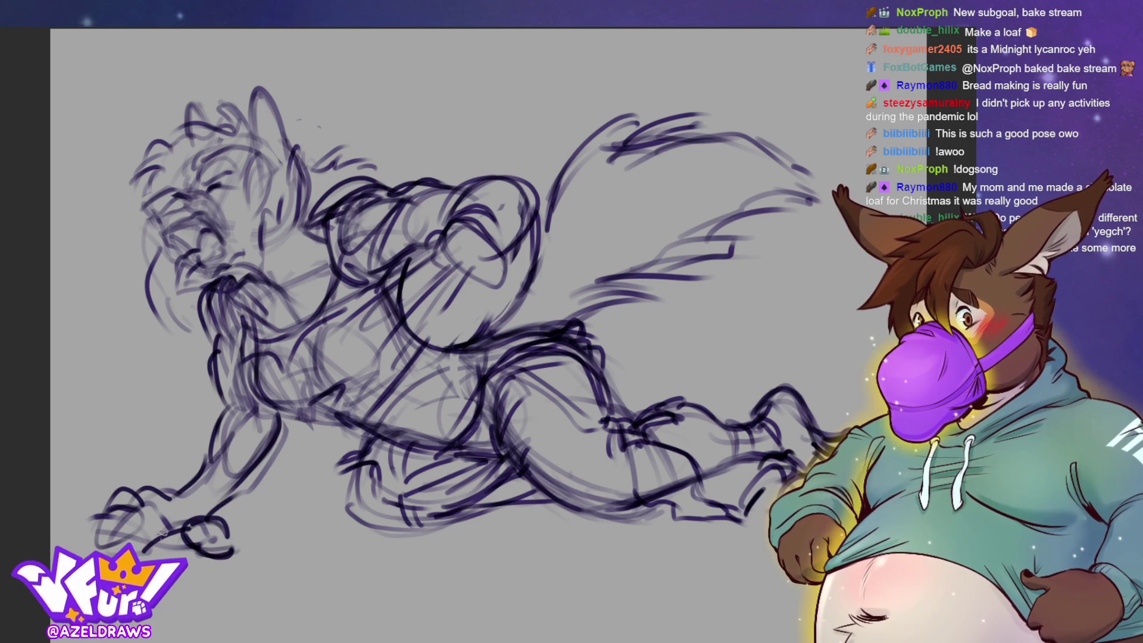